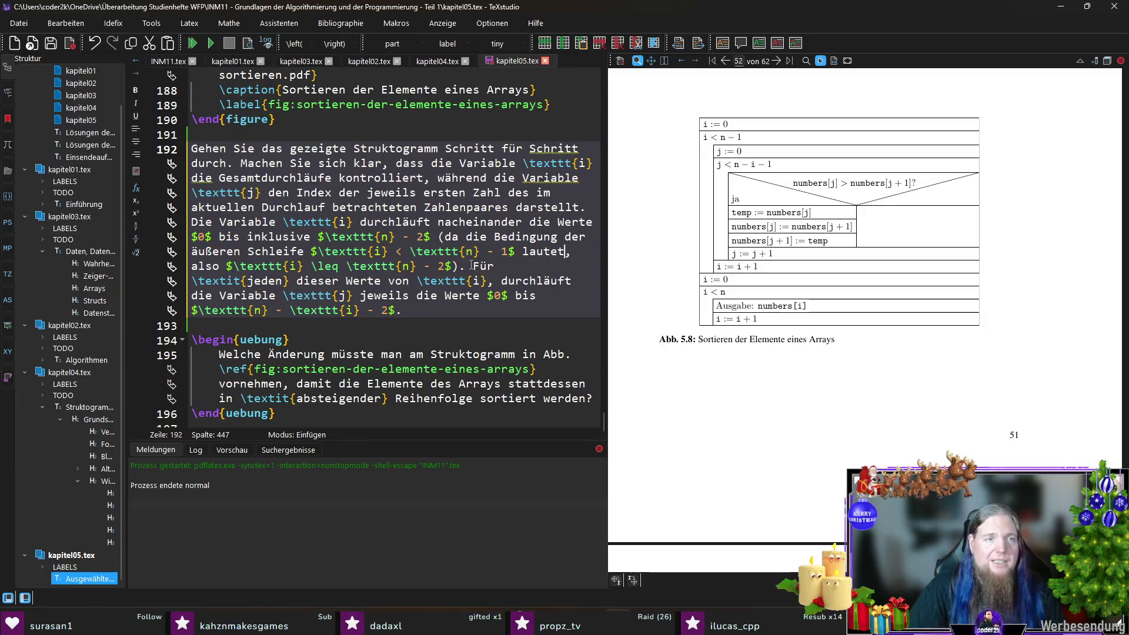
Save kapitel05.tex and move to the end of the Struktogramm paragraph
key("ctrl+s")
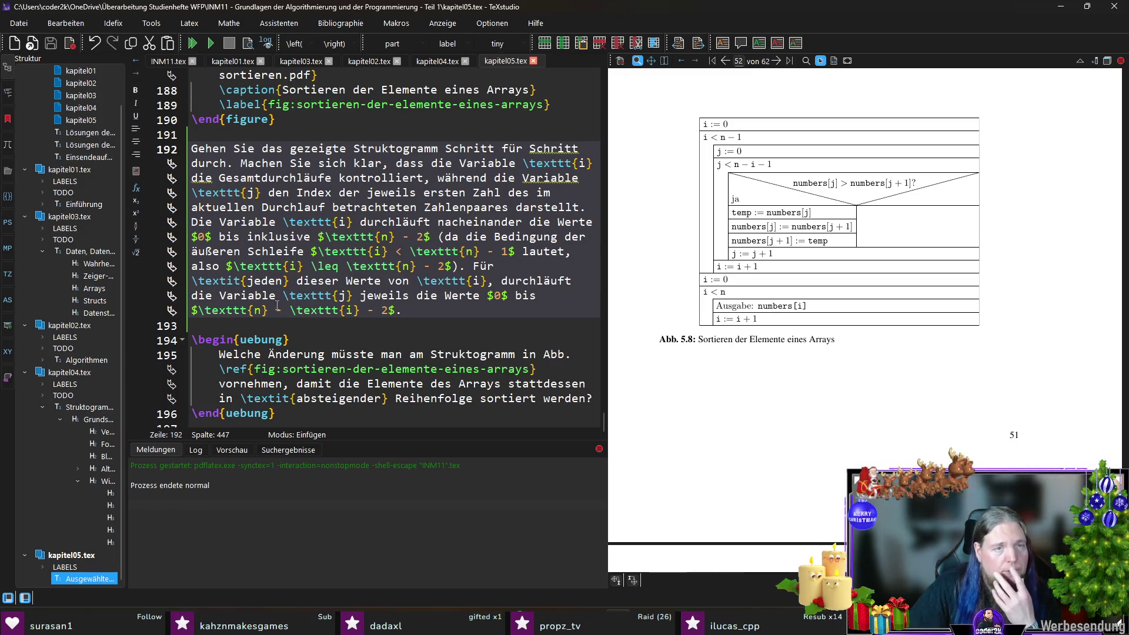
left_click(414, 321)
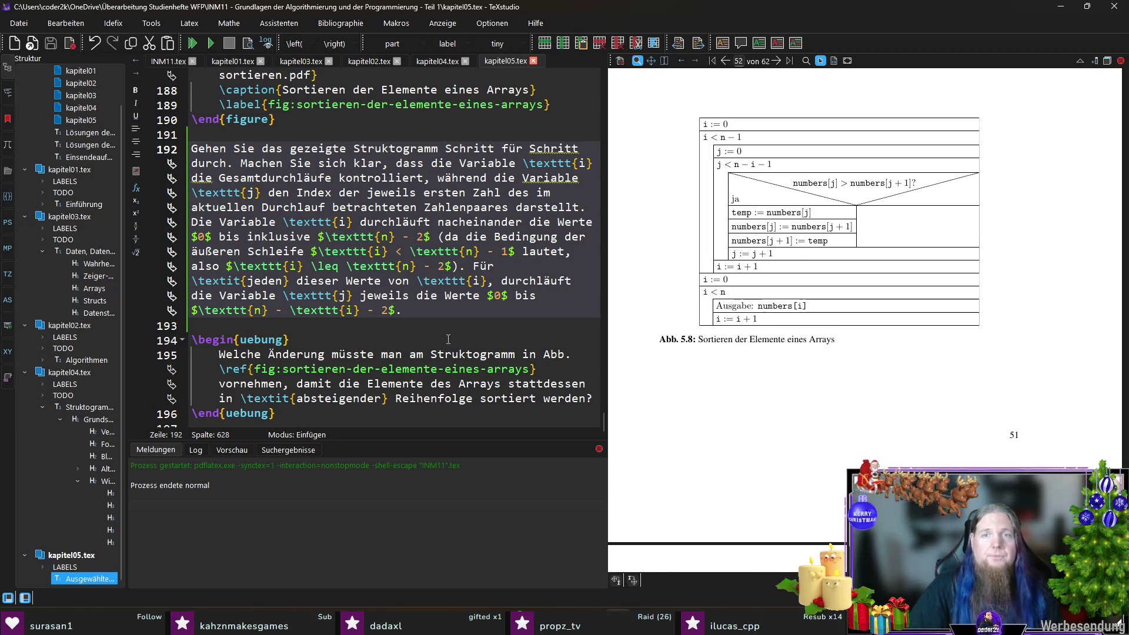
Append a parenthetical giving the inner-loop condition \texttt{j < n - i - 1}
key("BackSpace")
type("(da die Bed")
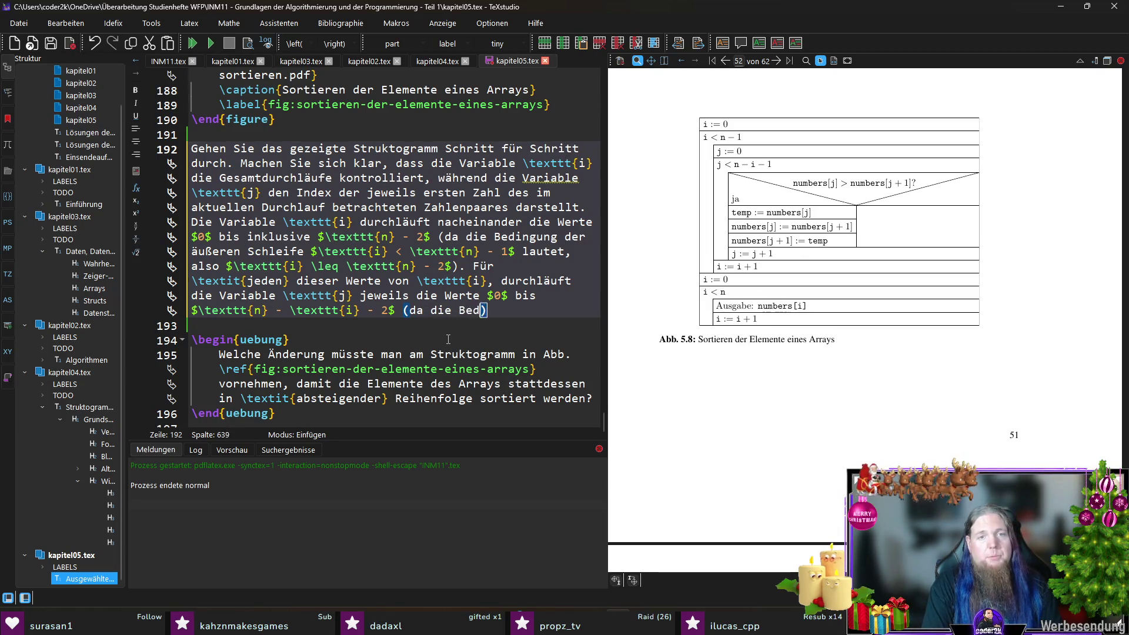
type("ingung der inneren Sch")
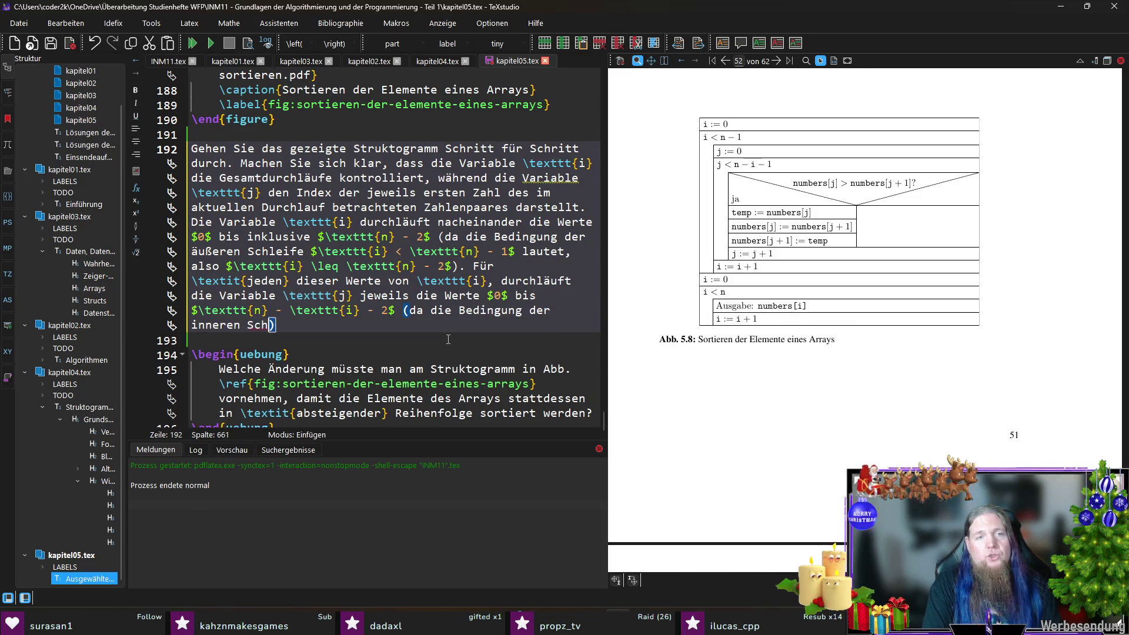
type("leife ")
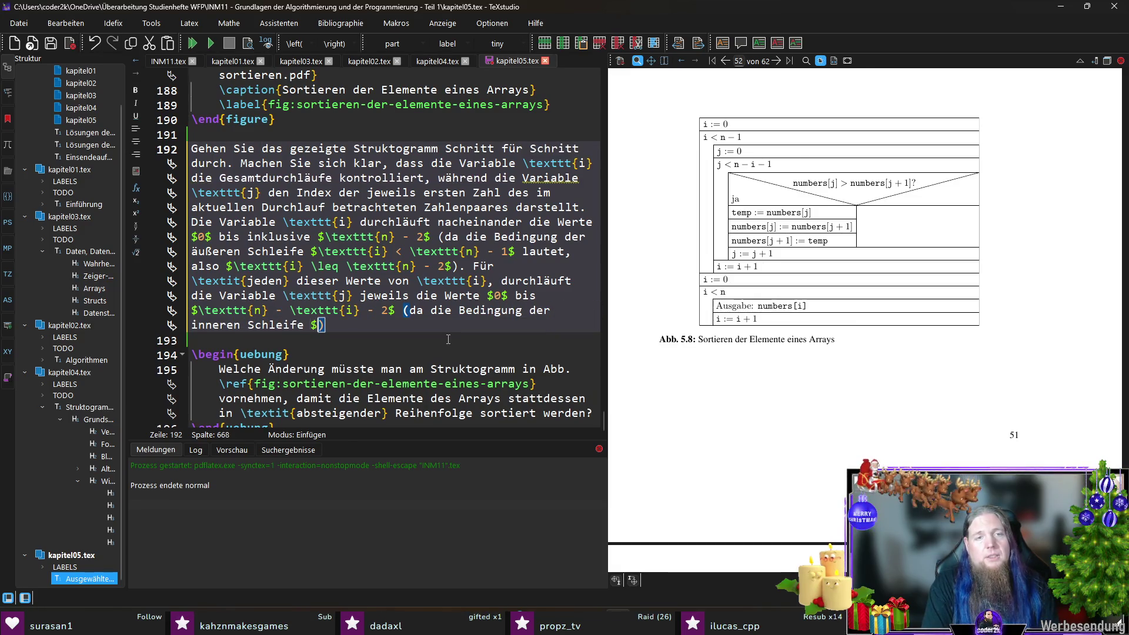
type("$\texttt{text")
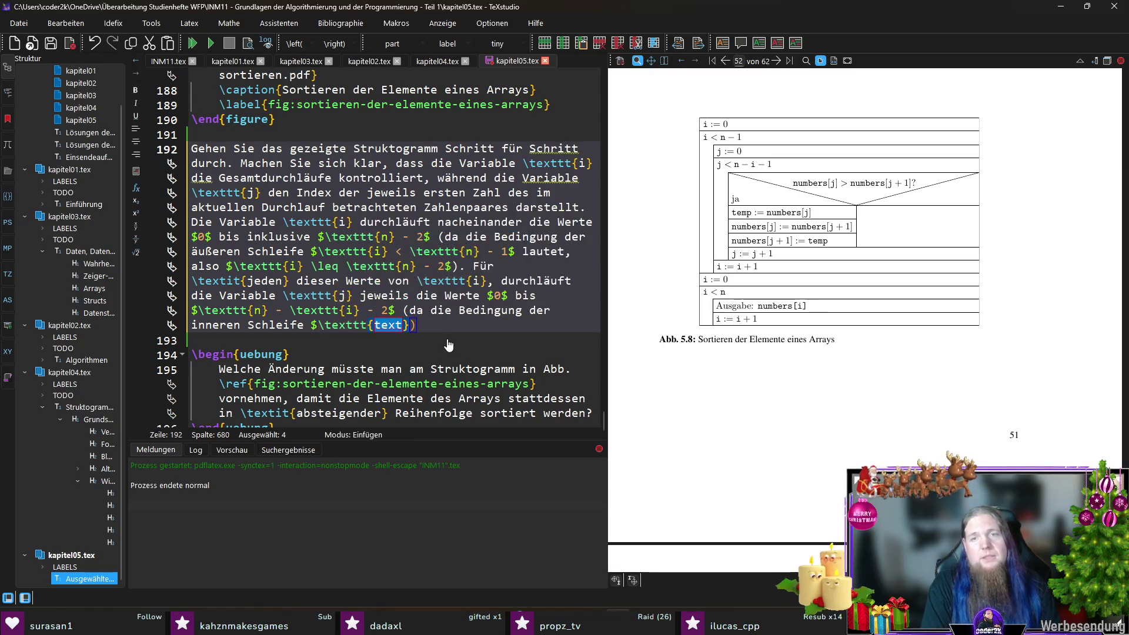
type("n")
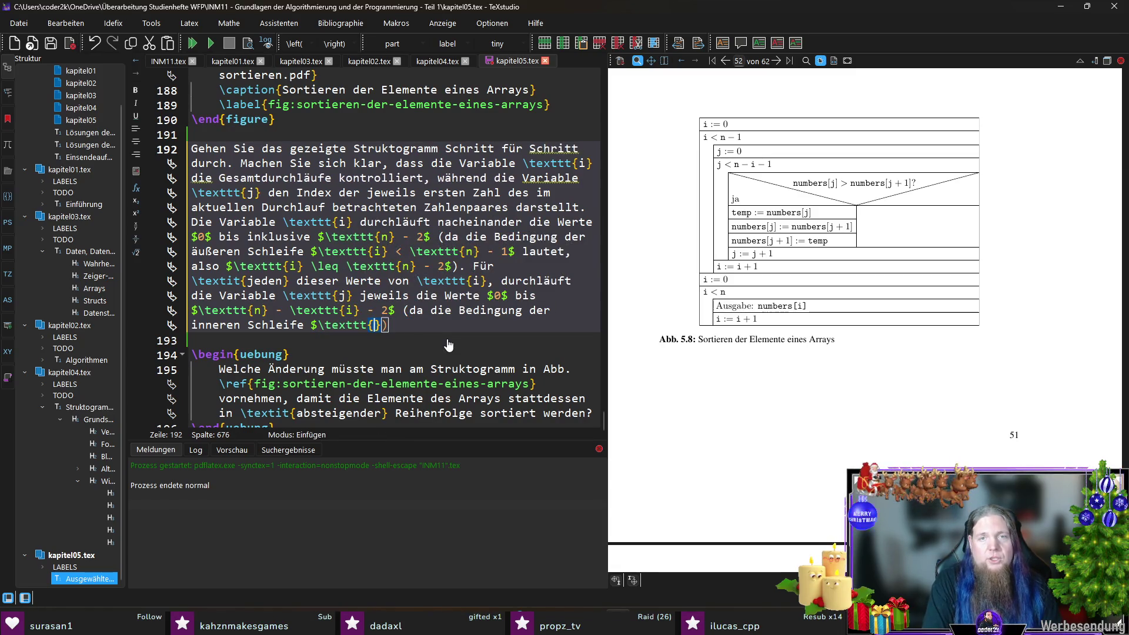
key("BackSpace")
type("j")
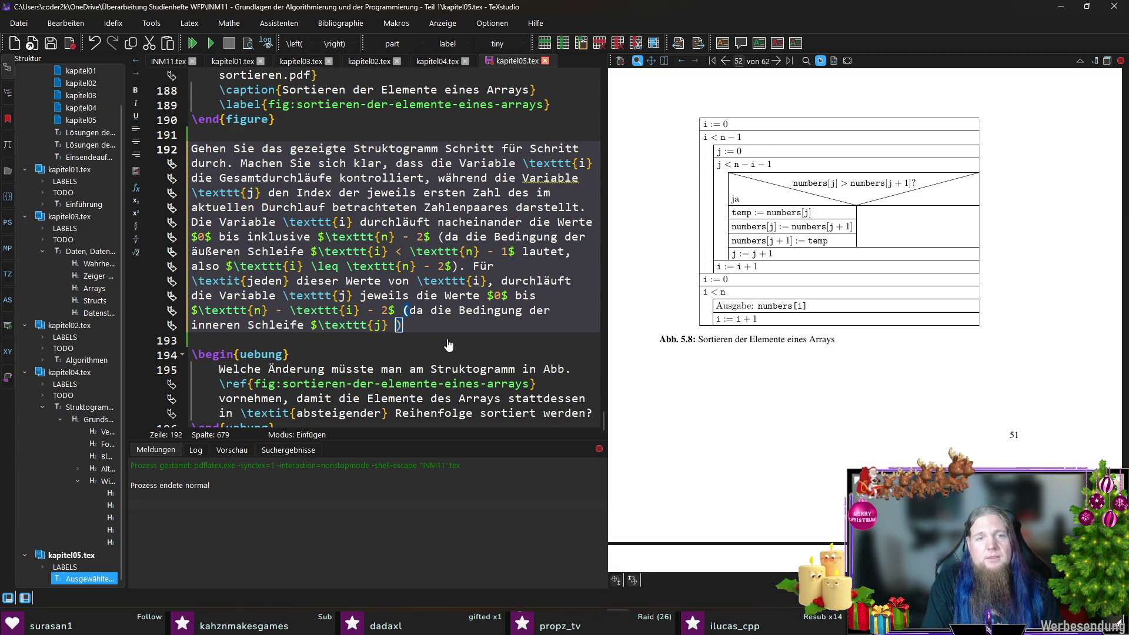
type(" < \texttt")
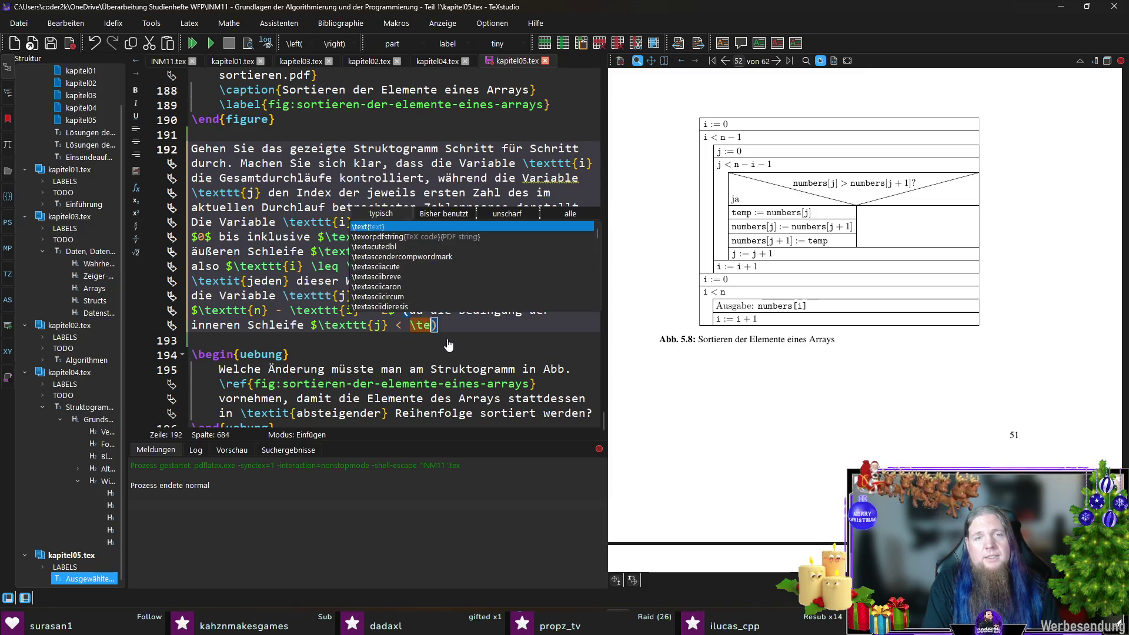
key("Return")
type("n} - ")
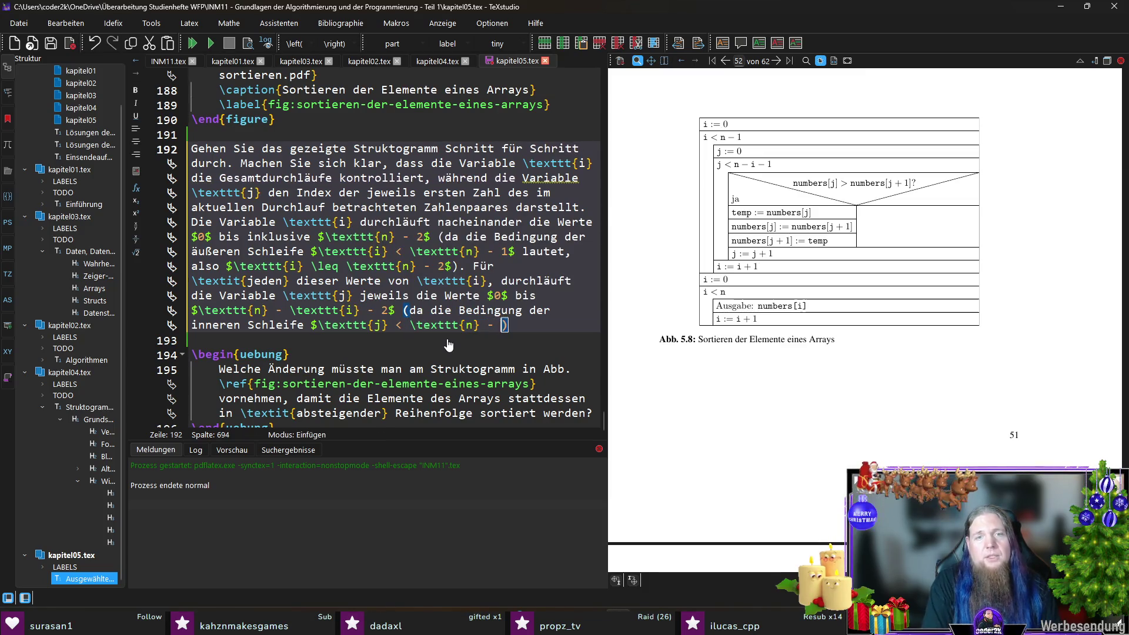
type("\\Text")
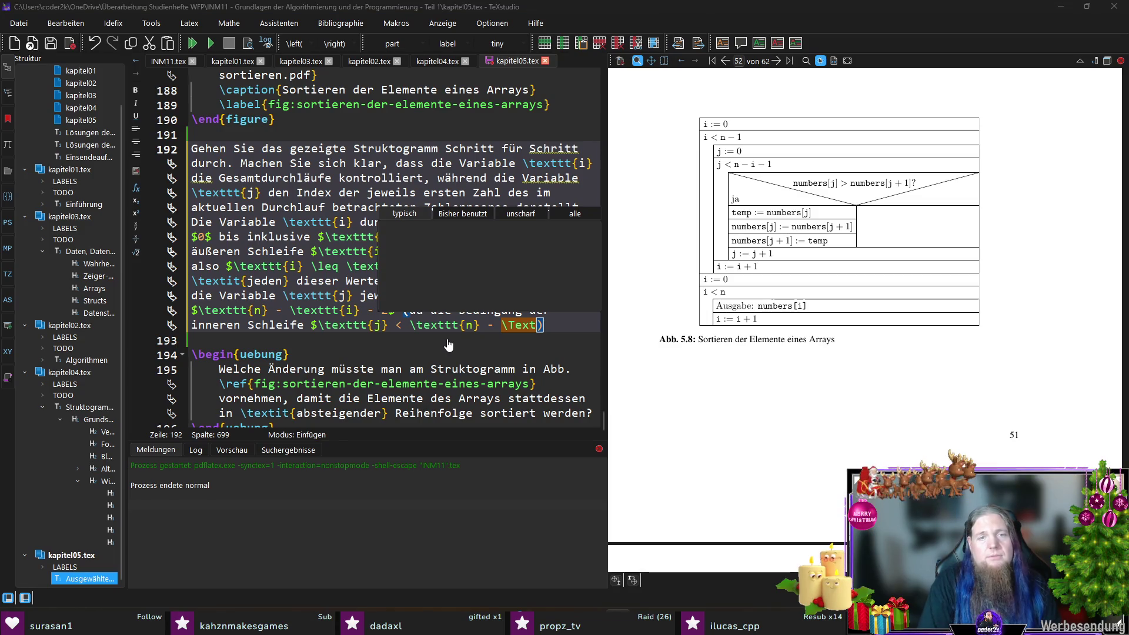
key("Escape")
key("BackSpace")
key("BackSpace")
key("BackSpace")
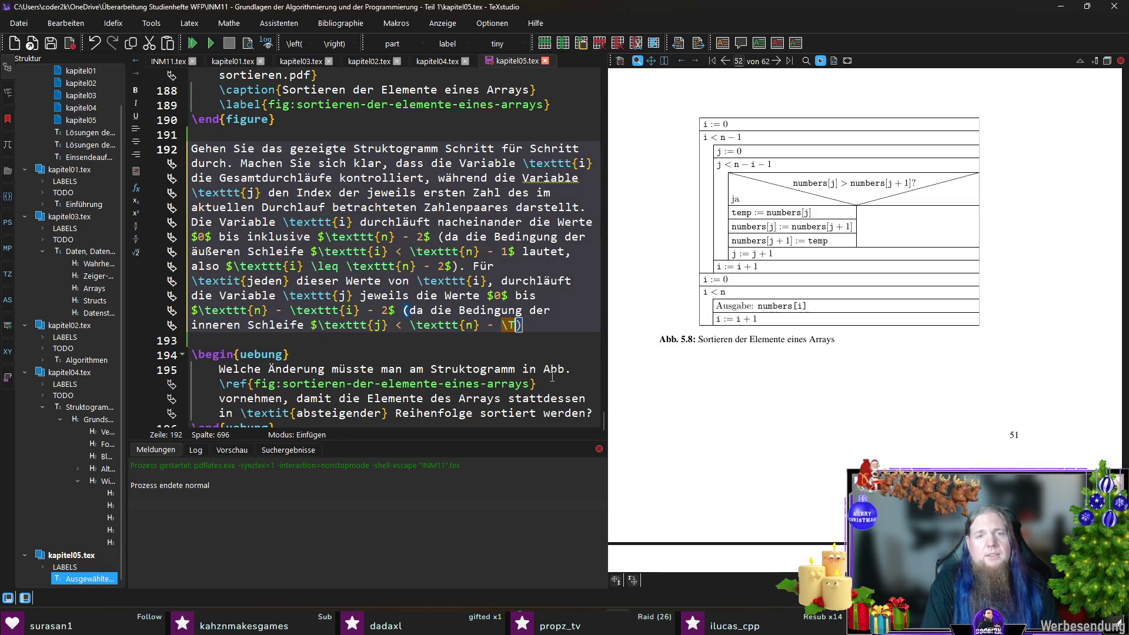
type("texttt")
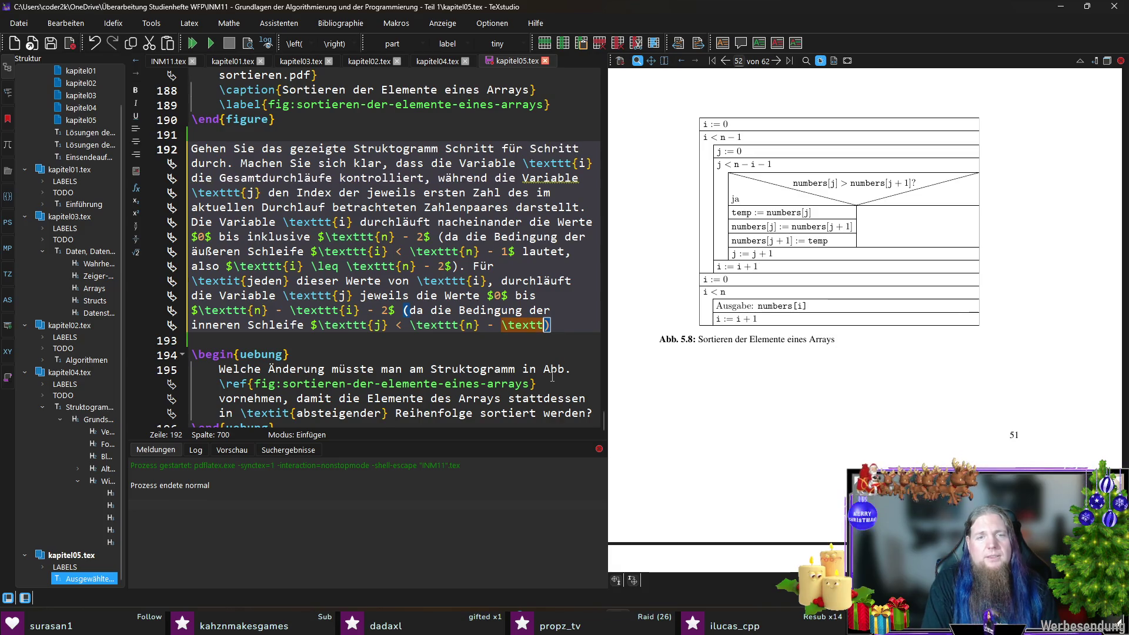
type("{i}")
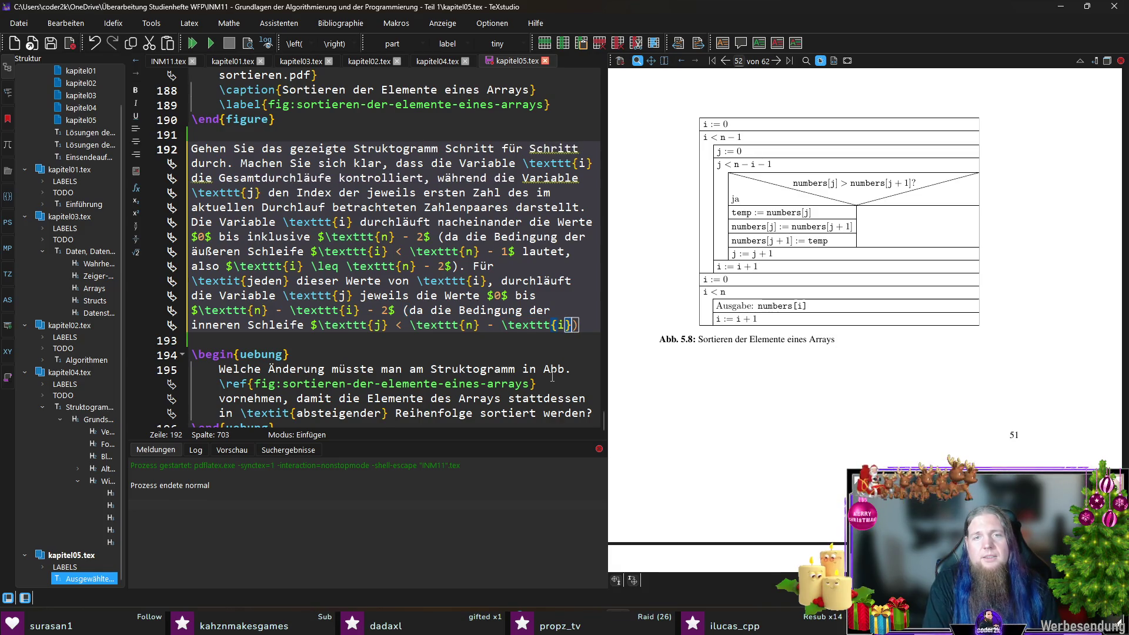
type(" - 1$ lautet")
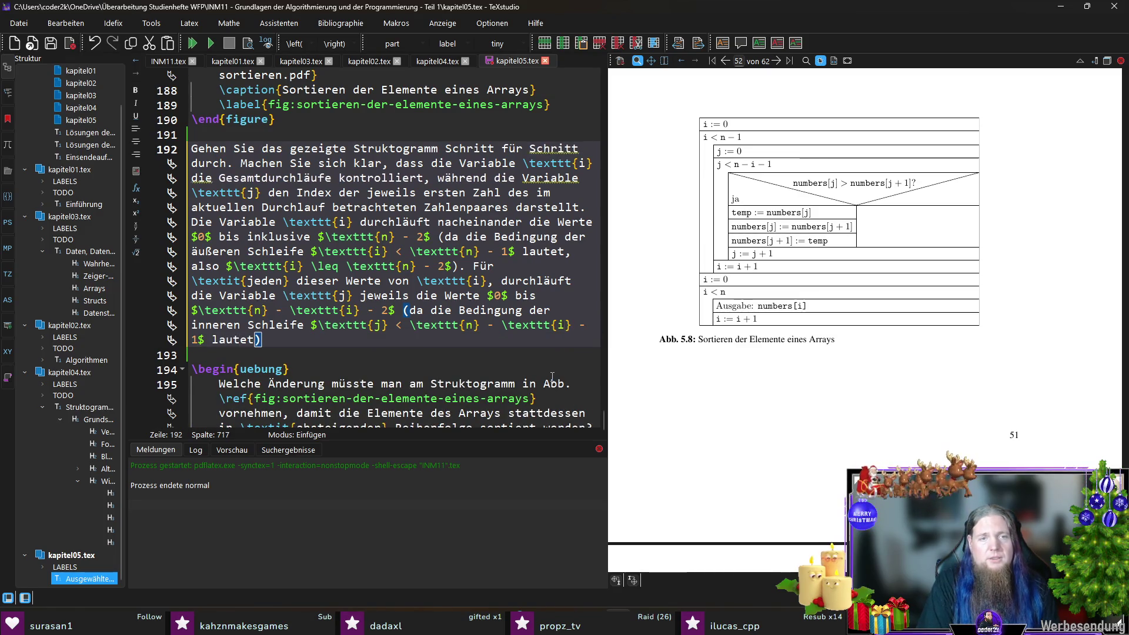
type(").")
Save the chapter and recompile the document to PDF
key("ctrl+s")
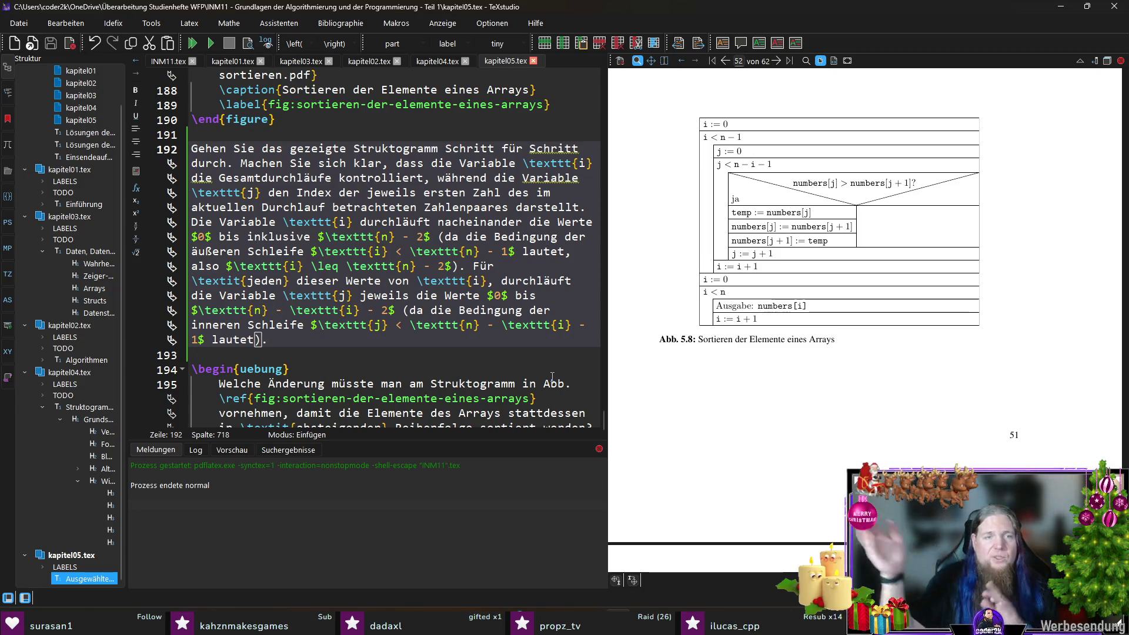
key("F5")
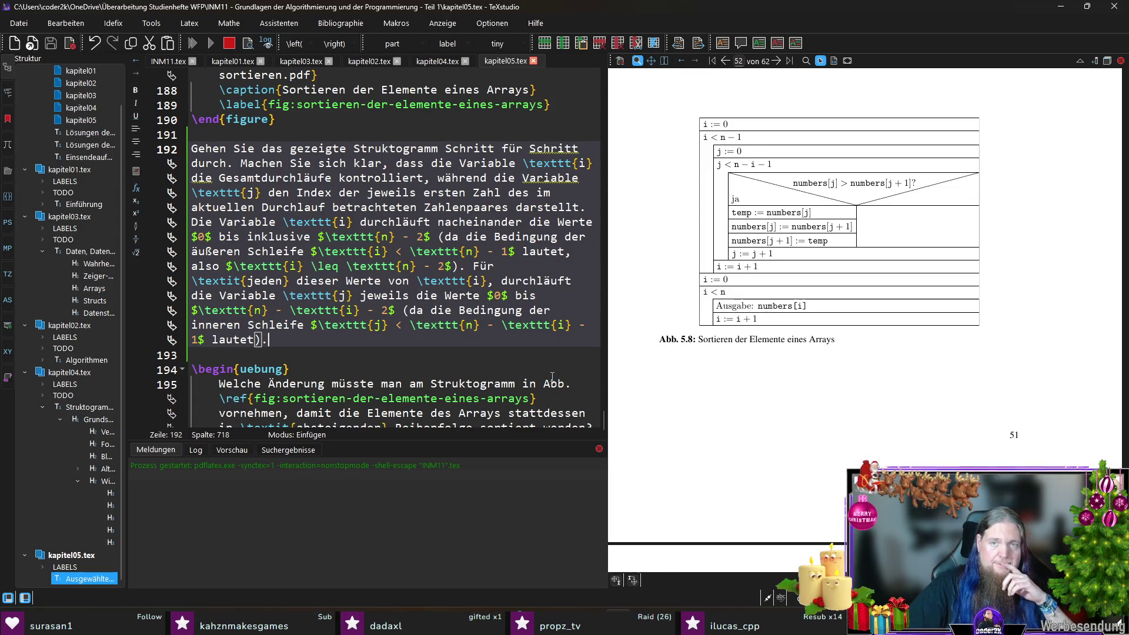
scroll(697, 389, "down", 2)
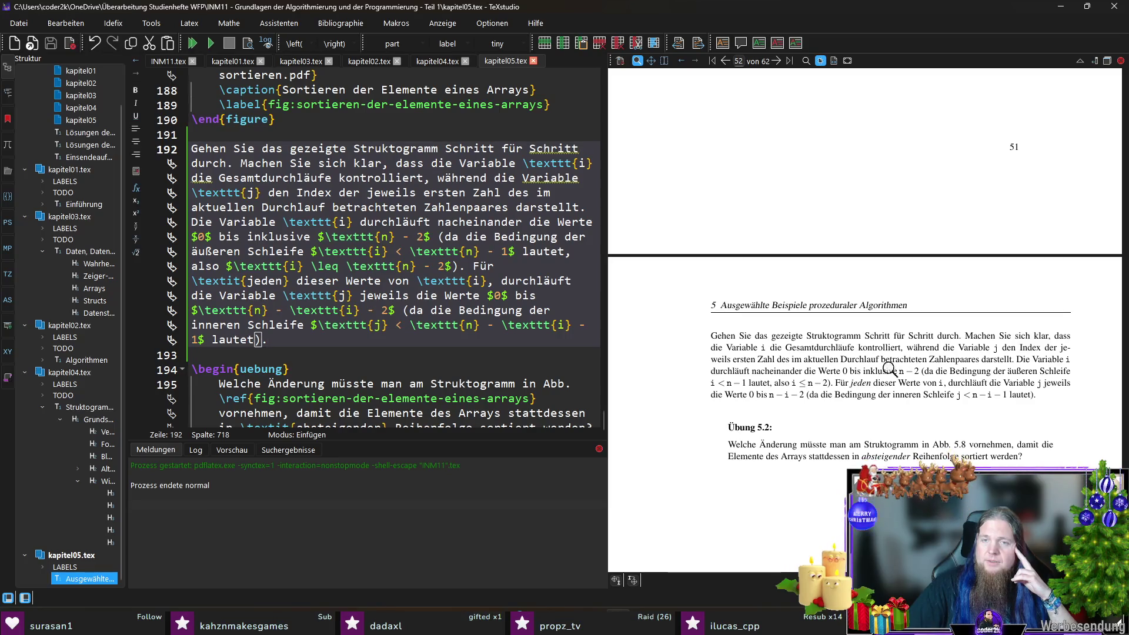
Place the insertion point before "Gesamtdurchläufe" in the Struktogramm paragraph
left_click(791, 347, "ctrl")
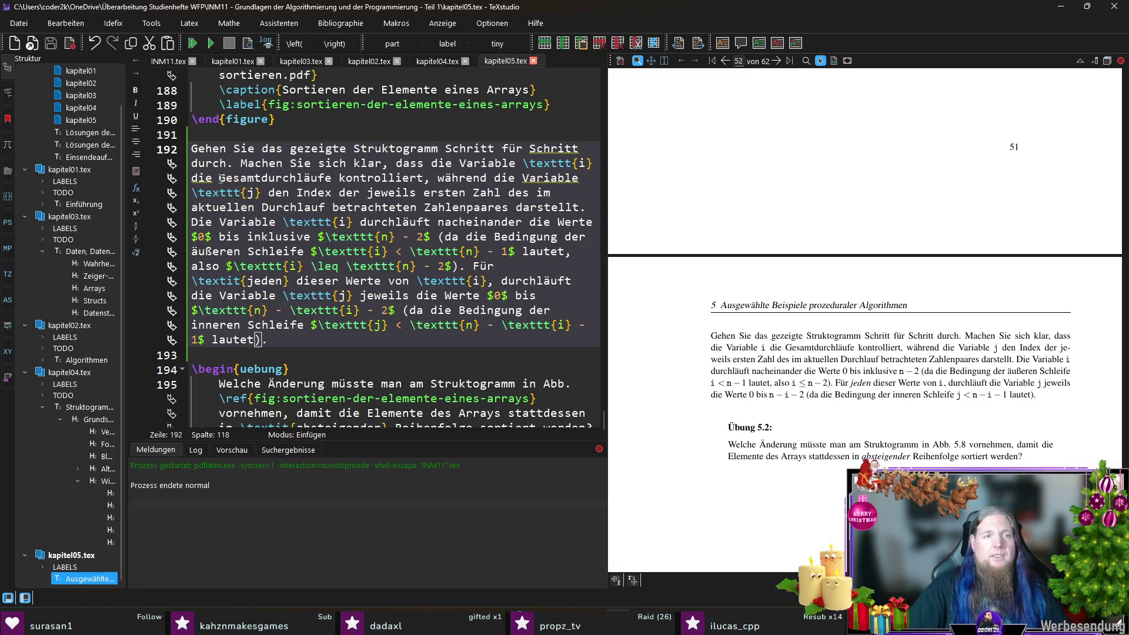
type("Anzahl der")
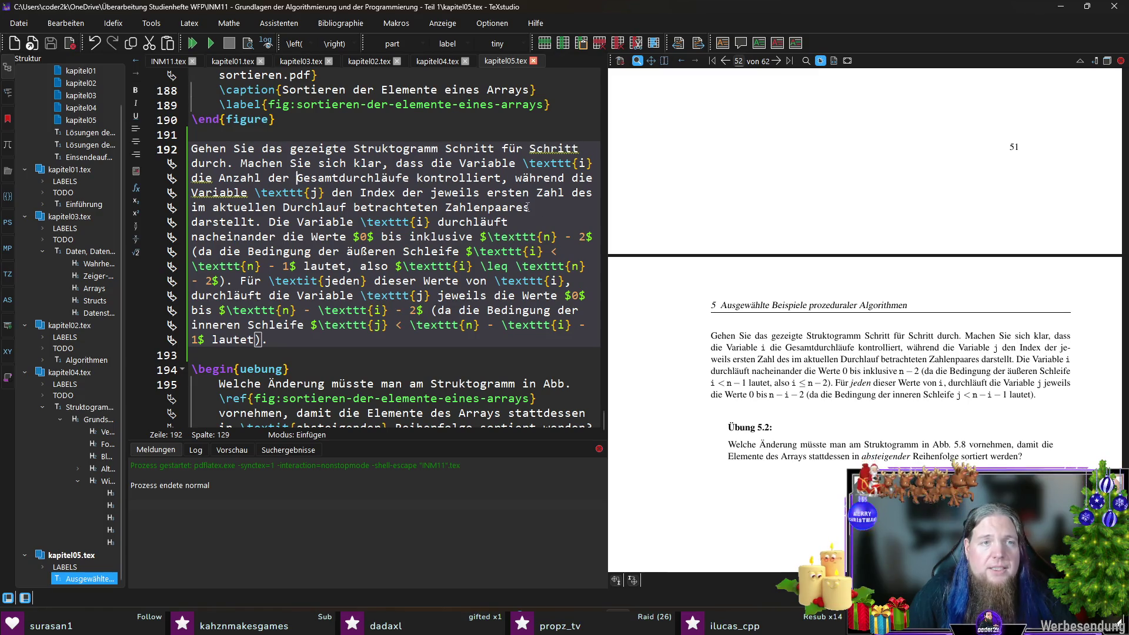
Split the paragraph so "Die Variable i durchläuft" starts a new paragraph
left_click(324, 196)
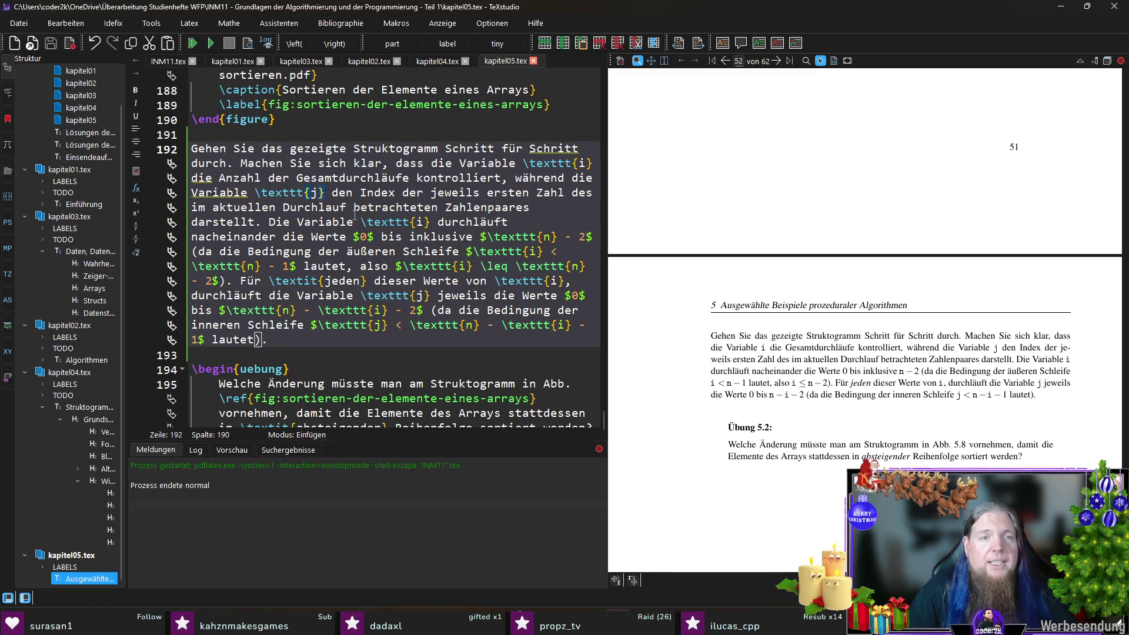
left_click(274, 223)
key("Return")
key("Return")
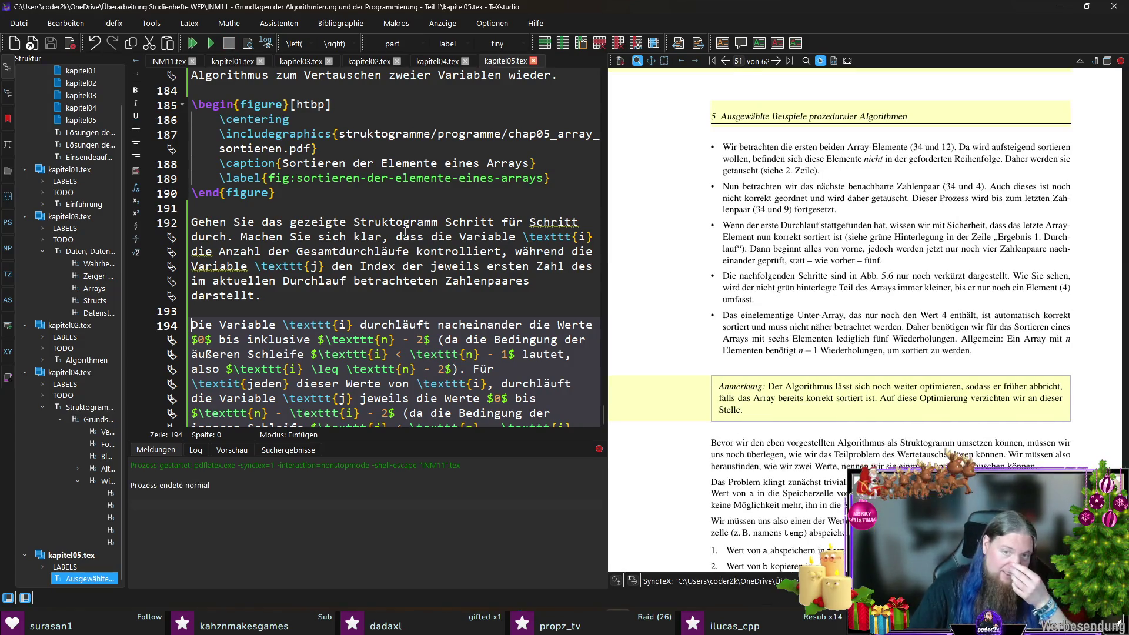
scroll(516, 266, "down", 3)
scroll(821, 360, "down", 5)
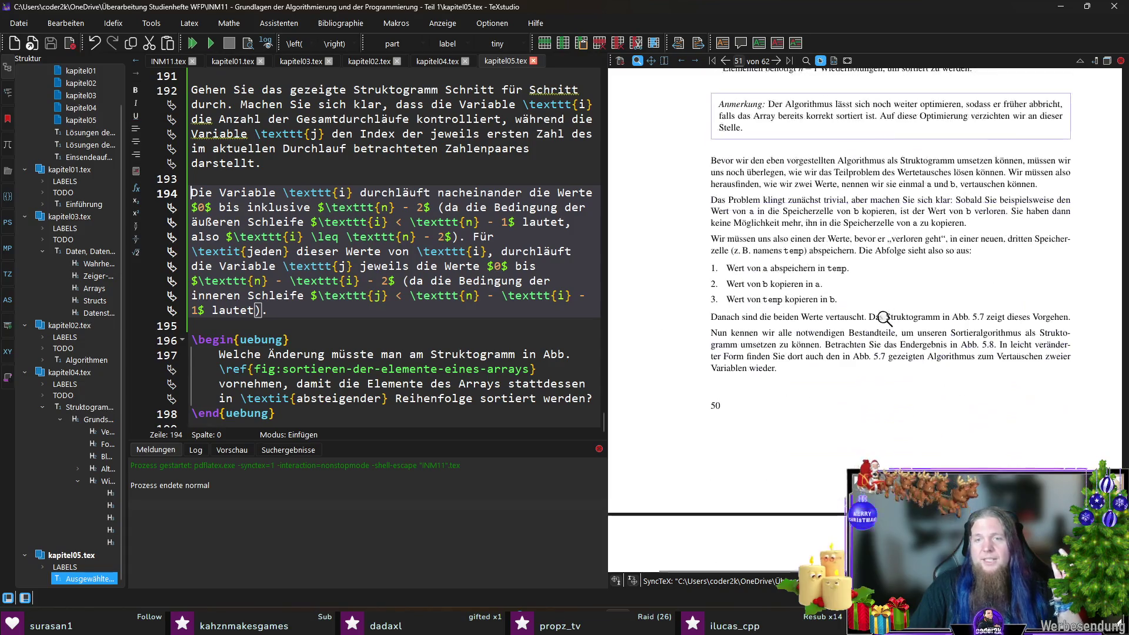
scroll(885, 320, "down", 3)
scroll(870, 299, "up", 4)
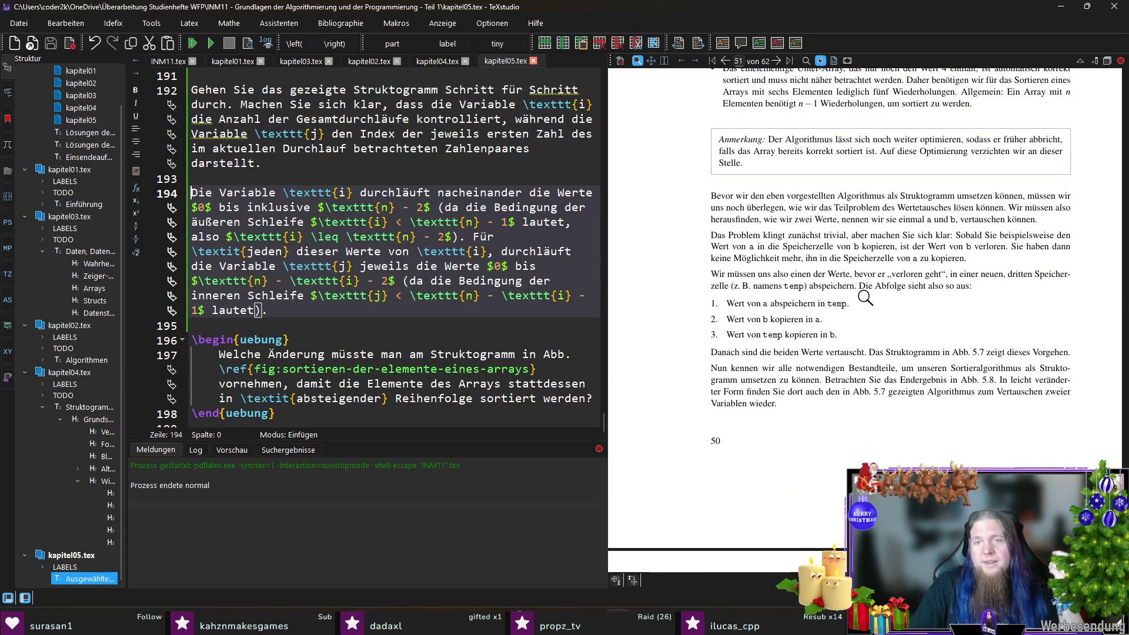
scroll(865, 299, "down", 2)
scroll(869, 305, "down", 3)
scroll(878, 313, "down", 3)
scroll(887, 323, "down", 3)
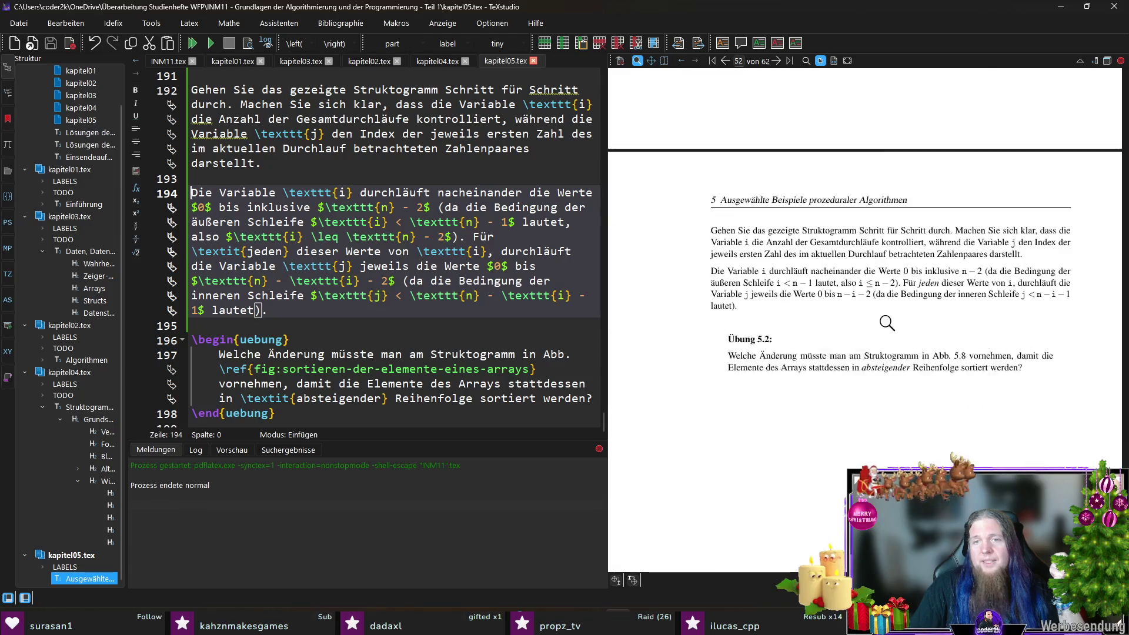
scroll(890, 323, "up", 3)
scroll(889, 323, "up", 5)
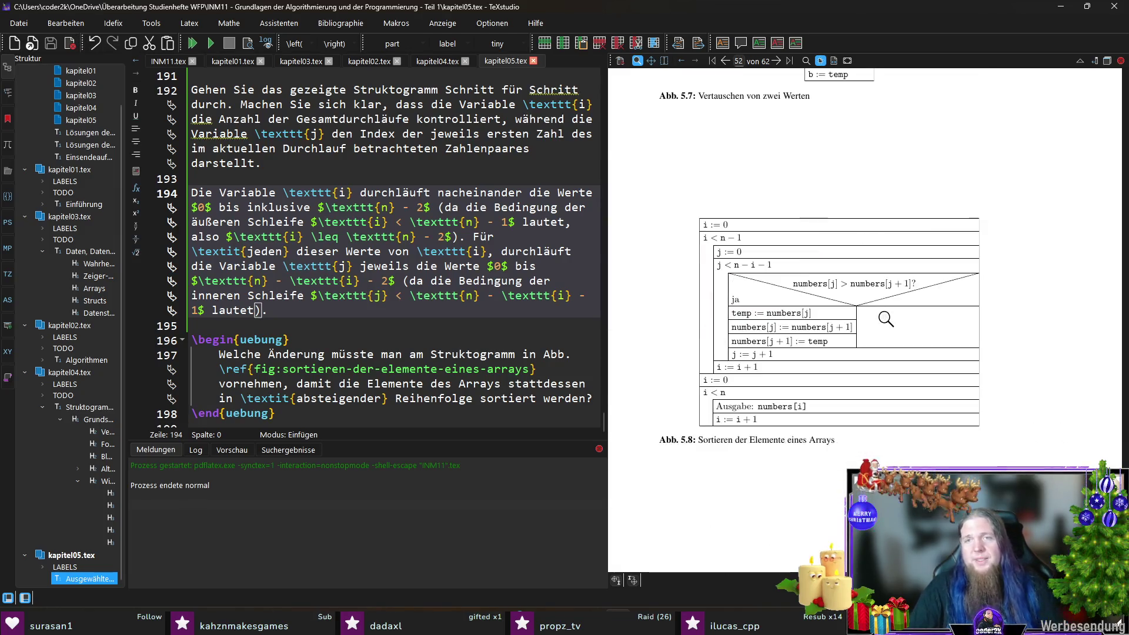
scroll(891, 291, "up", 1)
scroll(906, 283, "up", 5)
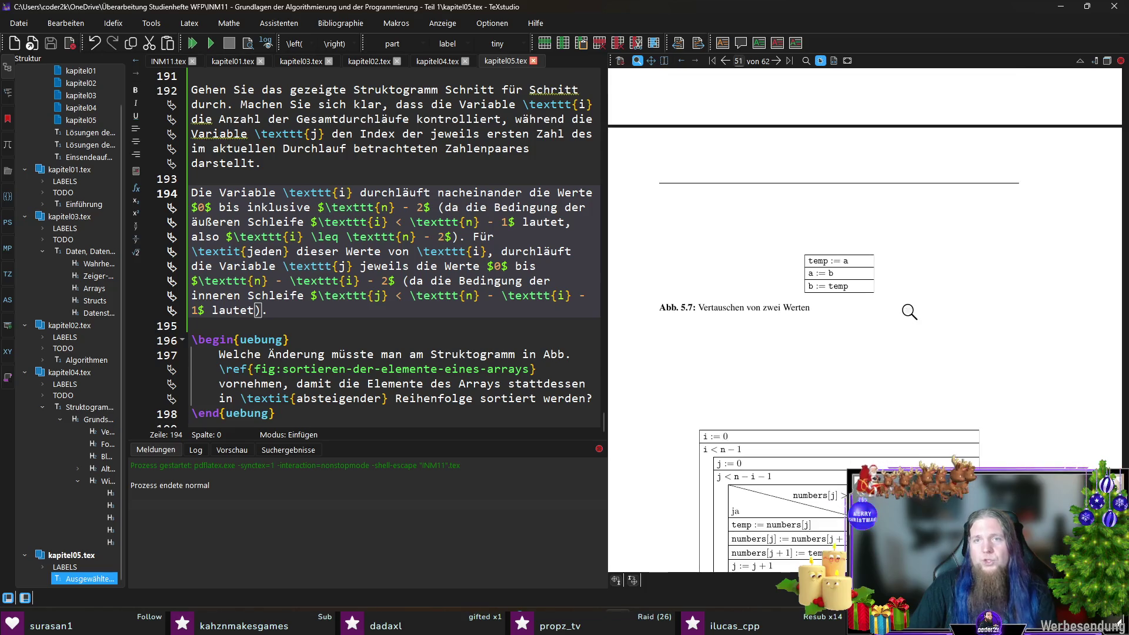
scroll(907, 310, "down", 1)
scroll(909, 311, "down", 6)
scroll(911, 312, "up", 6)
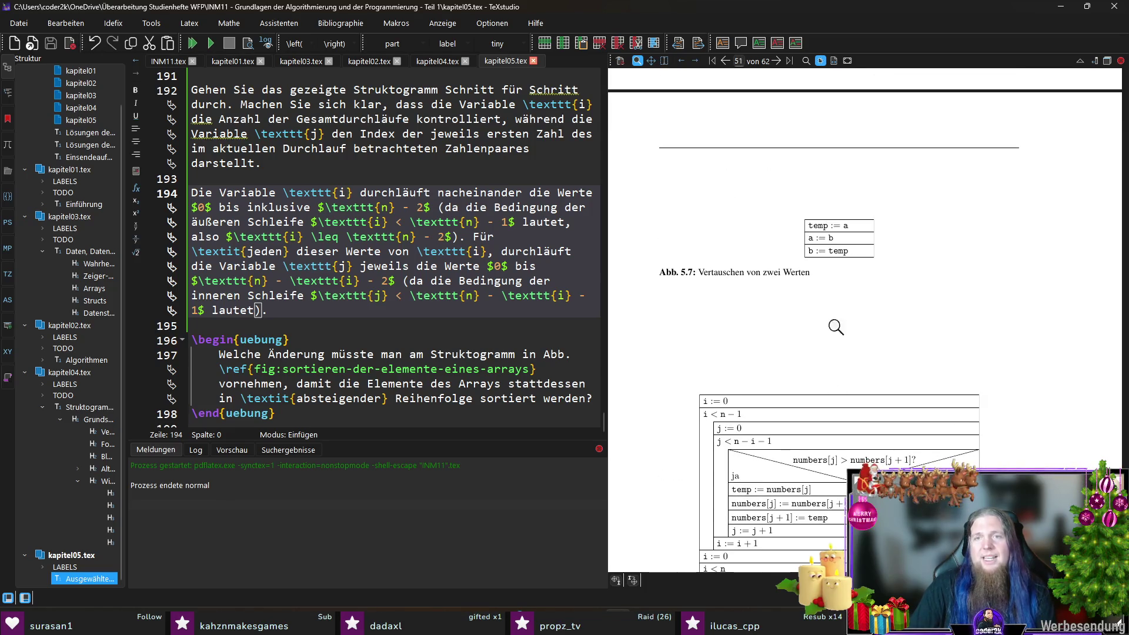
scroll(848, 321, "down", 4)
scroll(838, 314, "down", 4)
scroll(830, 308, "down", 3)
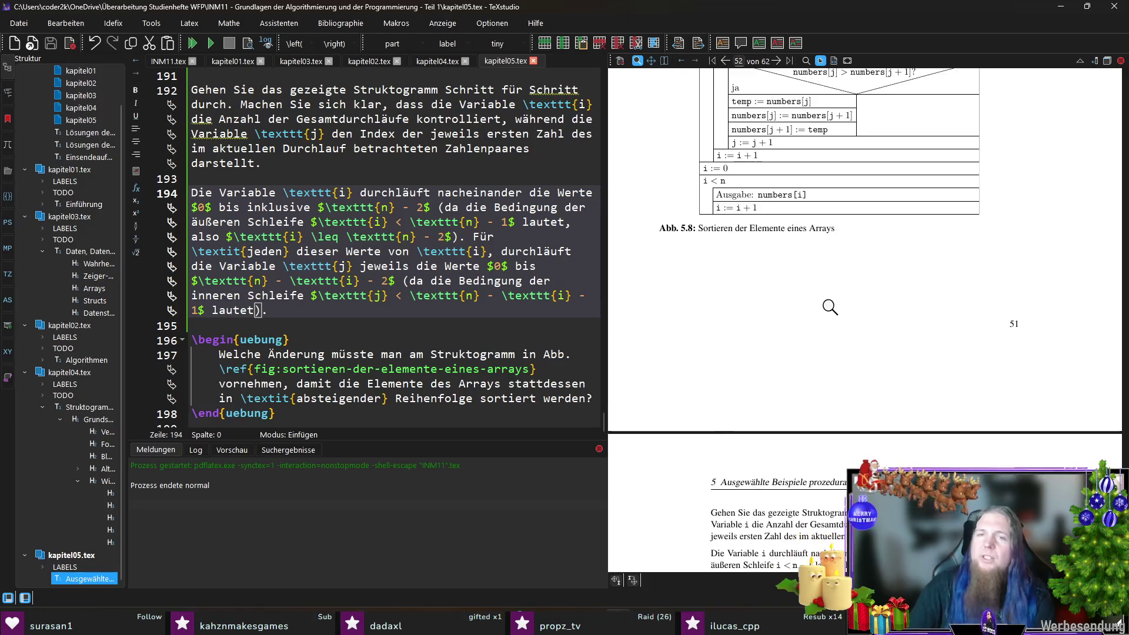
scroll(826, 307, "down", 5)
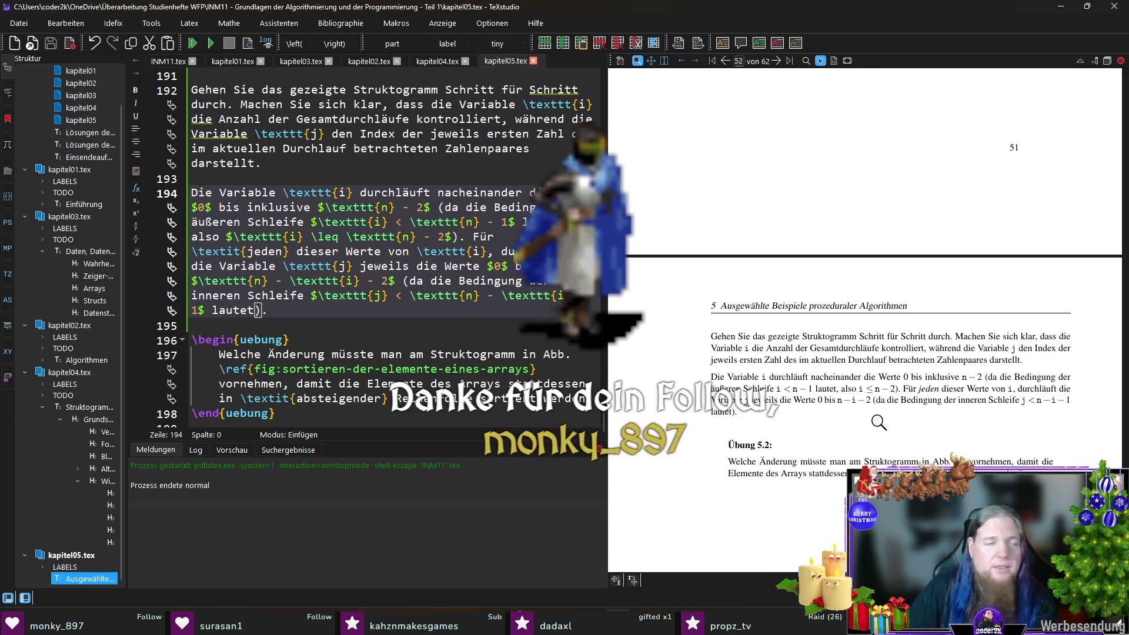
scroll(908, 389, "up", 2)
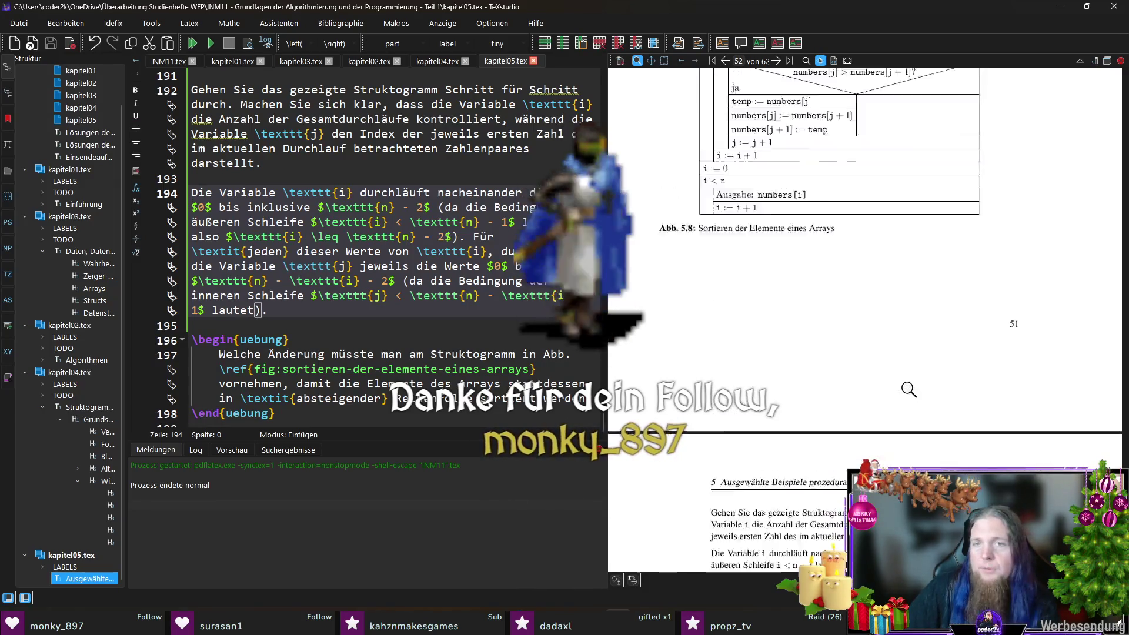
scroll(908, 389, "up", 2)
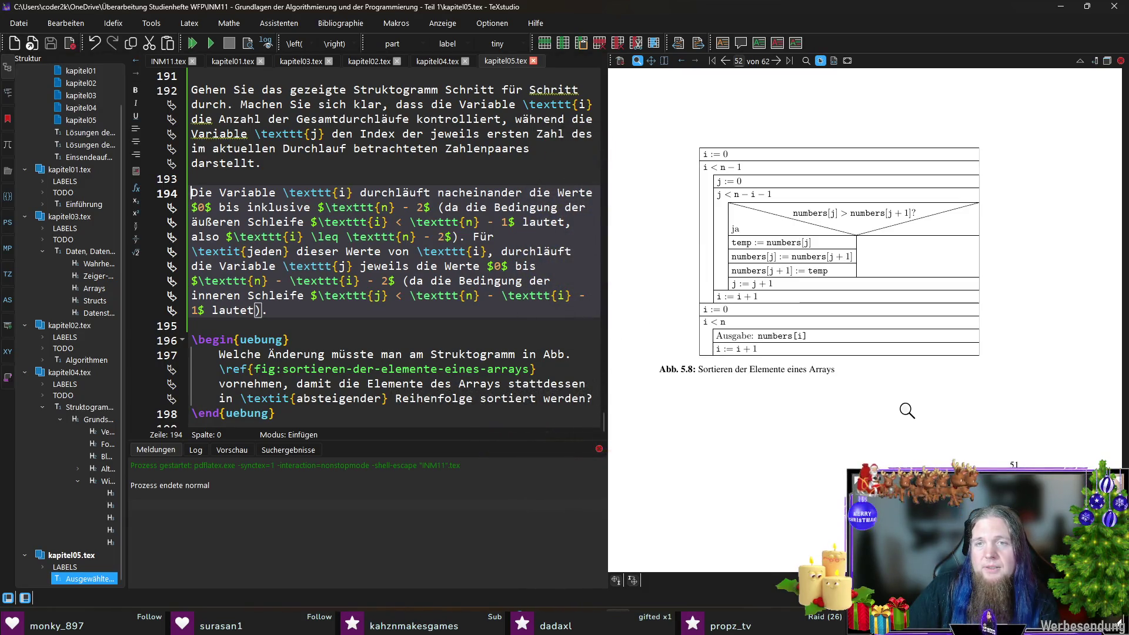
Add a paragraph: the inner loop checks each pair's order and swaps if \textit{nicht} correct, then save
left_click(387, 311)
key("Return")
key("Return")
type("In der")
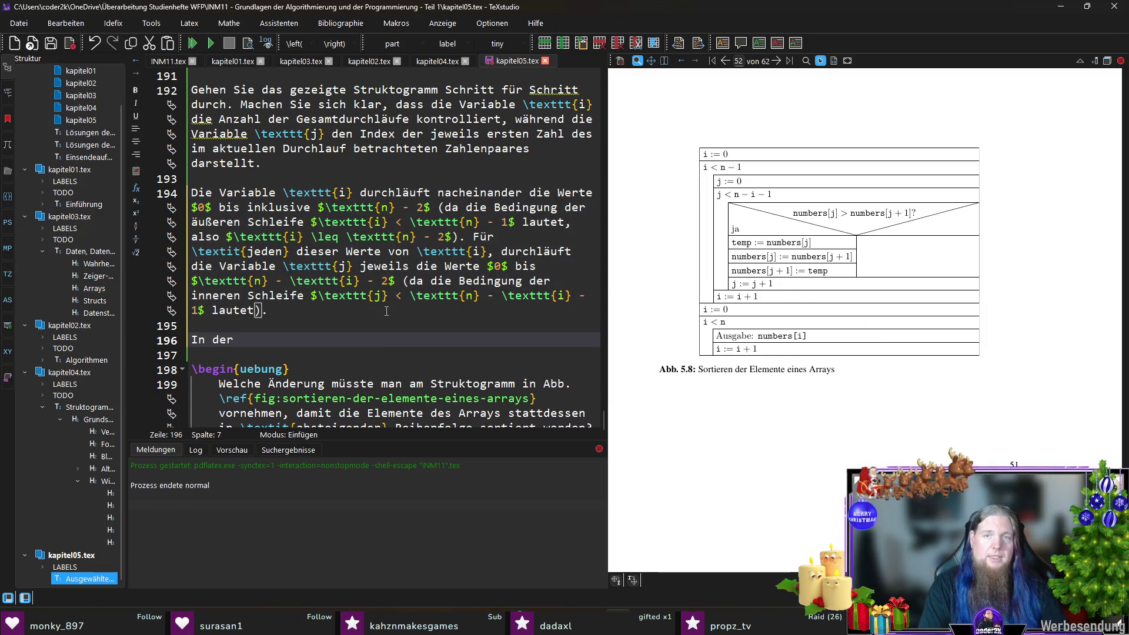
type(" inner")
key("BackSpace")
key("BackSpace")
type("n ")
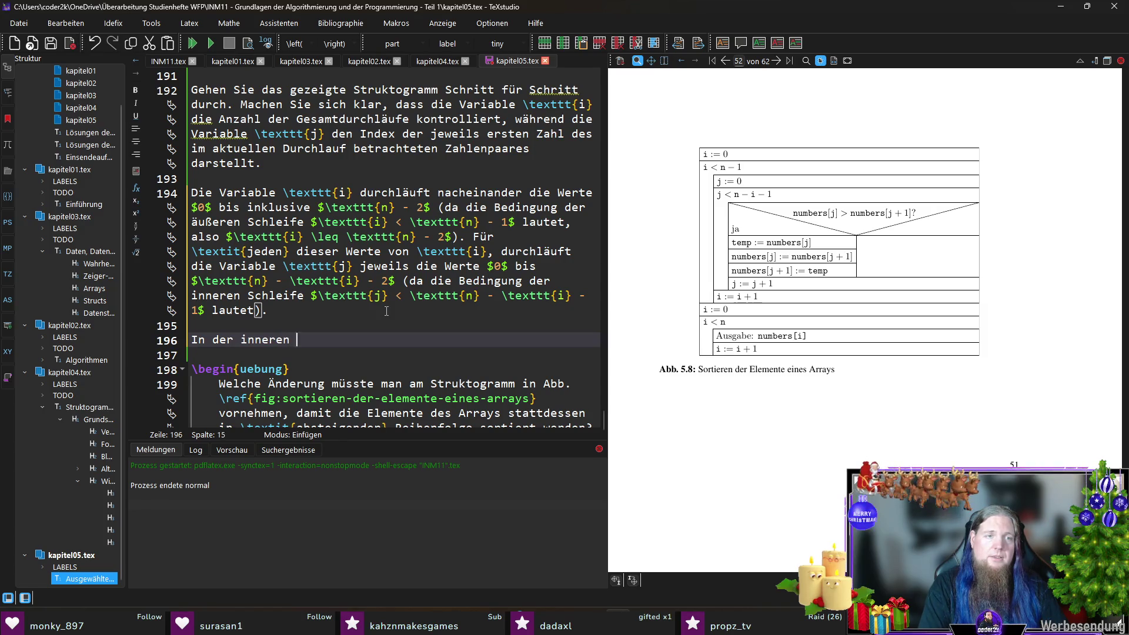
type("wird")
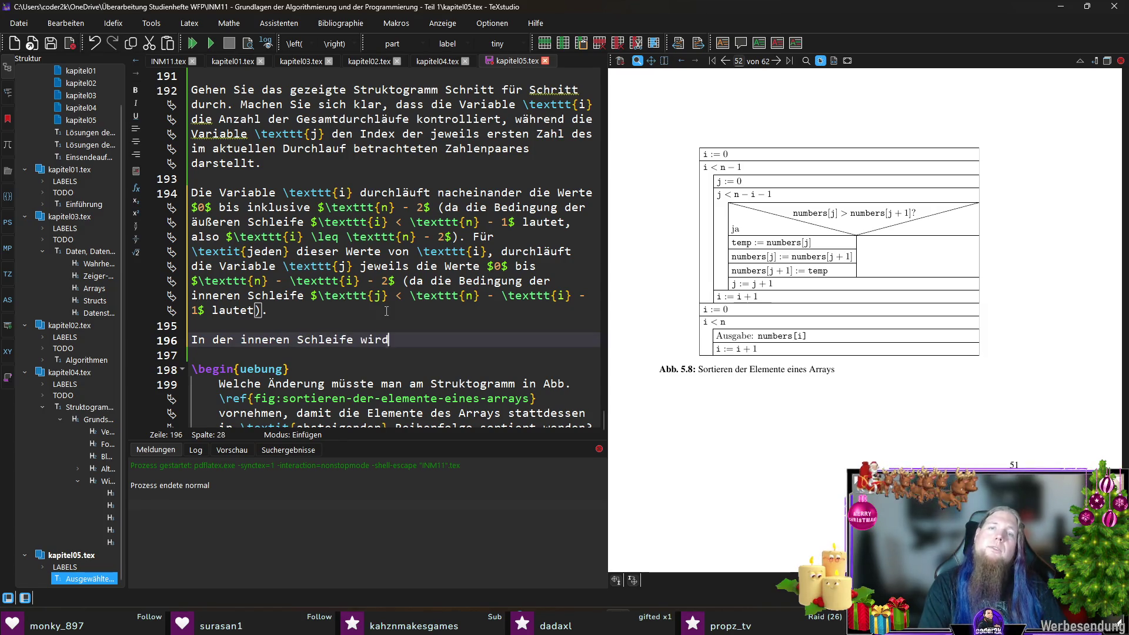
type(" jeweils ein Zahle")
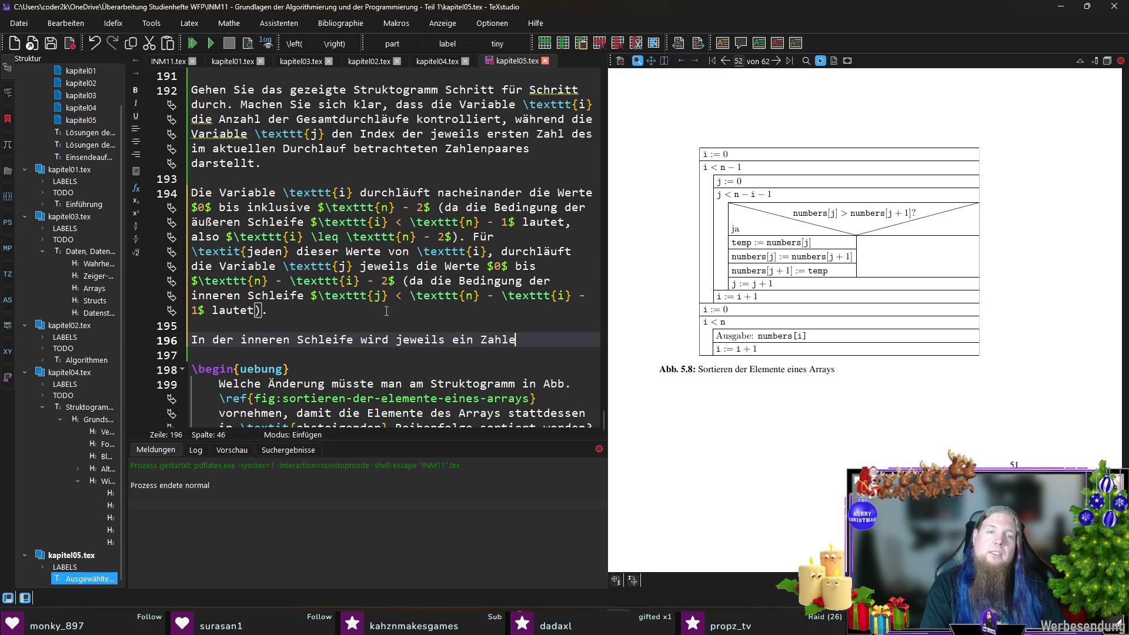
type("npaar auf kor")
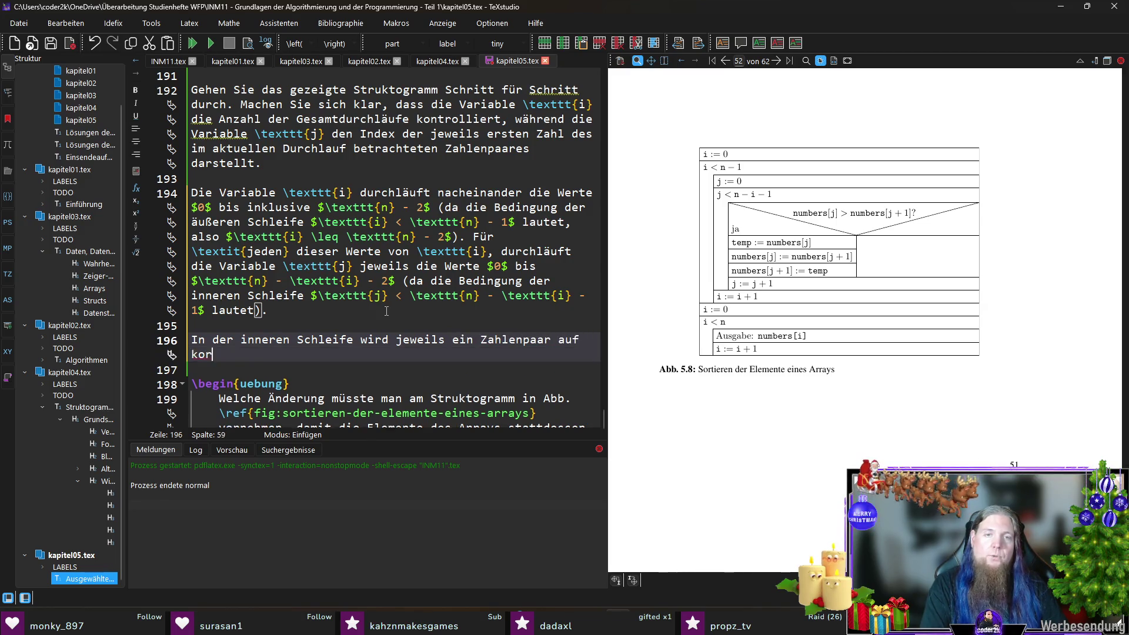
type("ung geprüft")
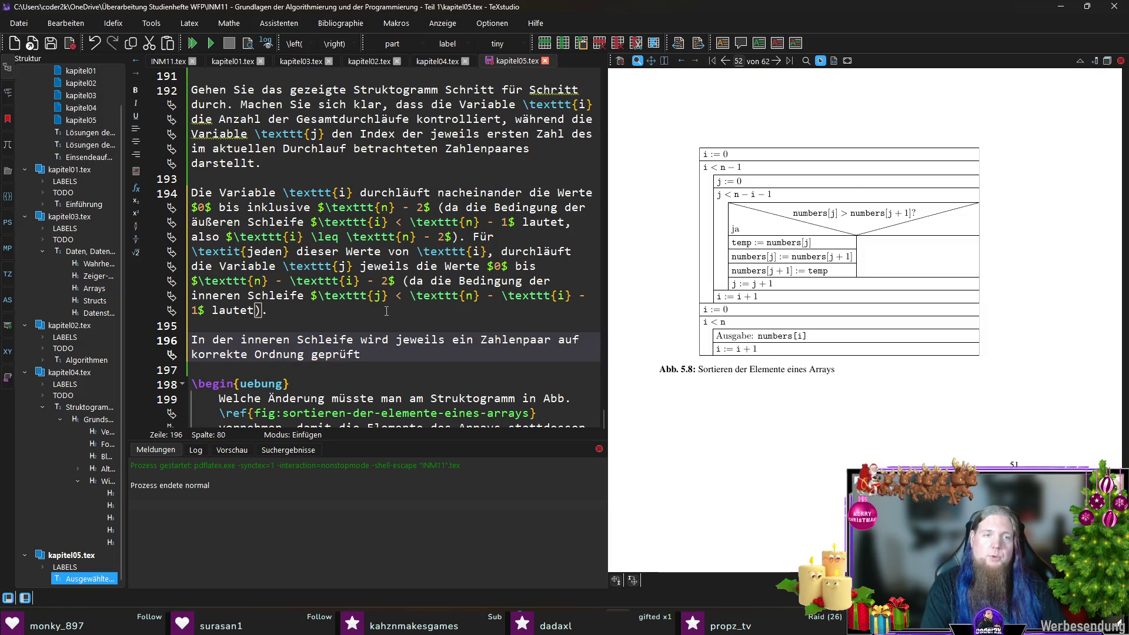
type(". Ist ")
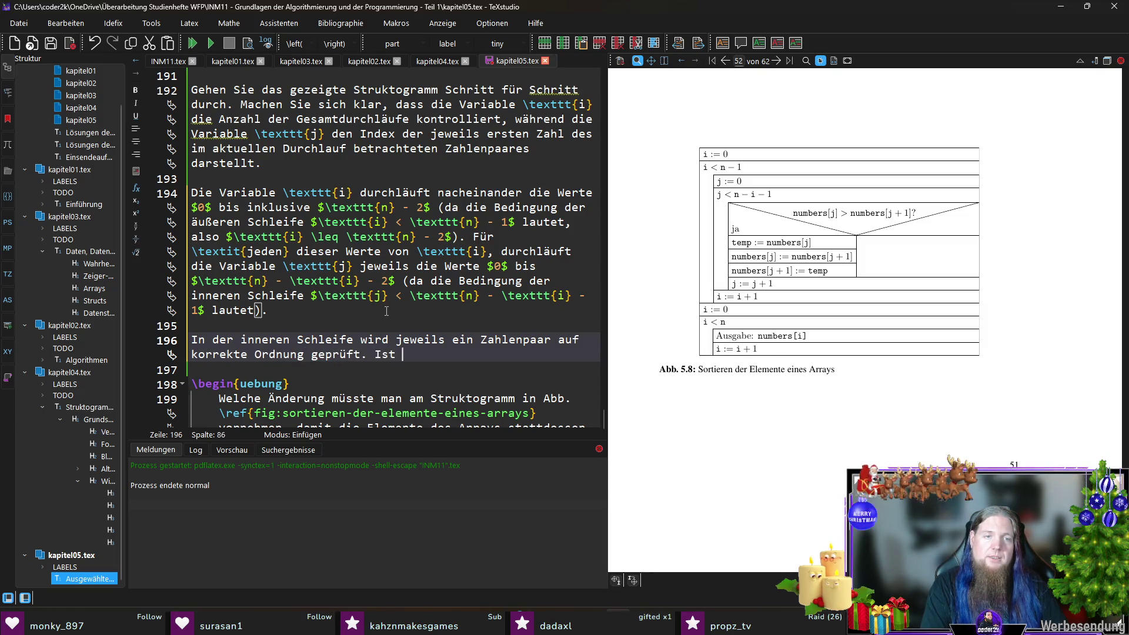
type(" \textit{n")
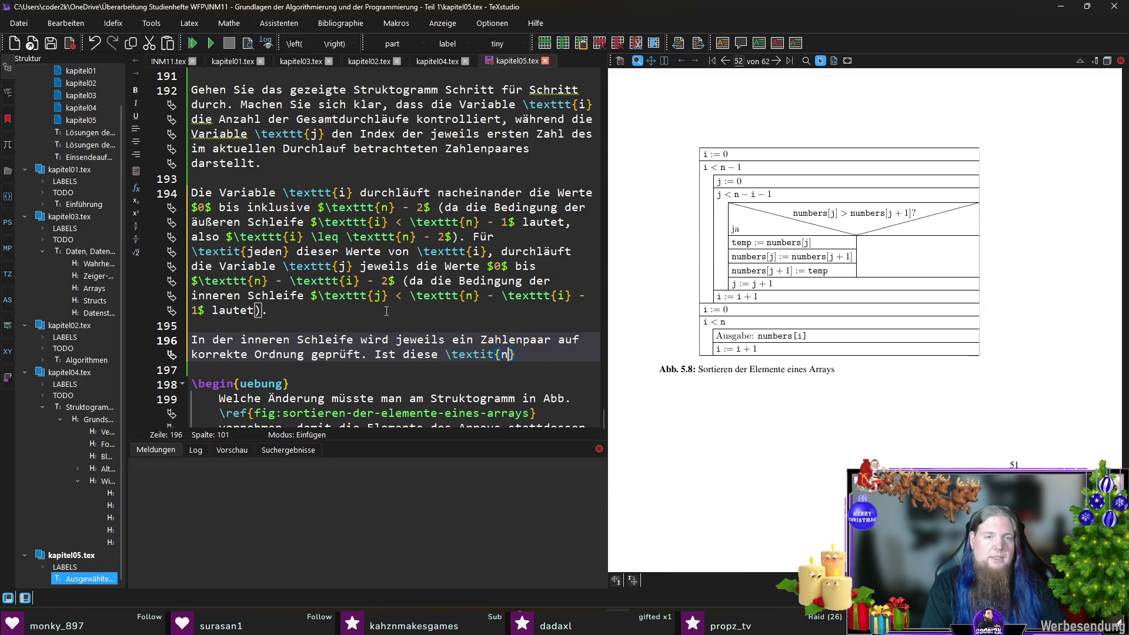
type("füllt, ")
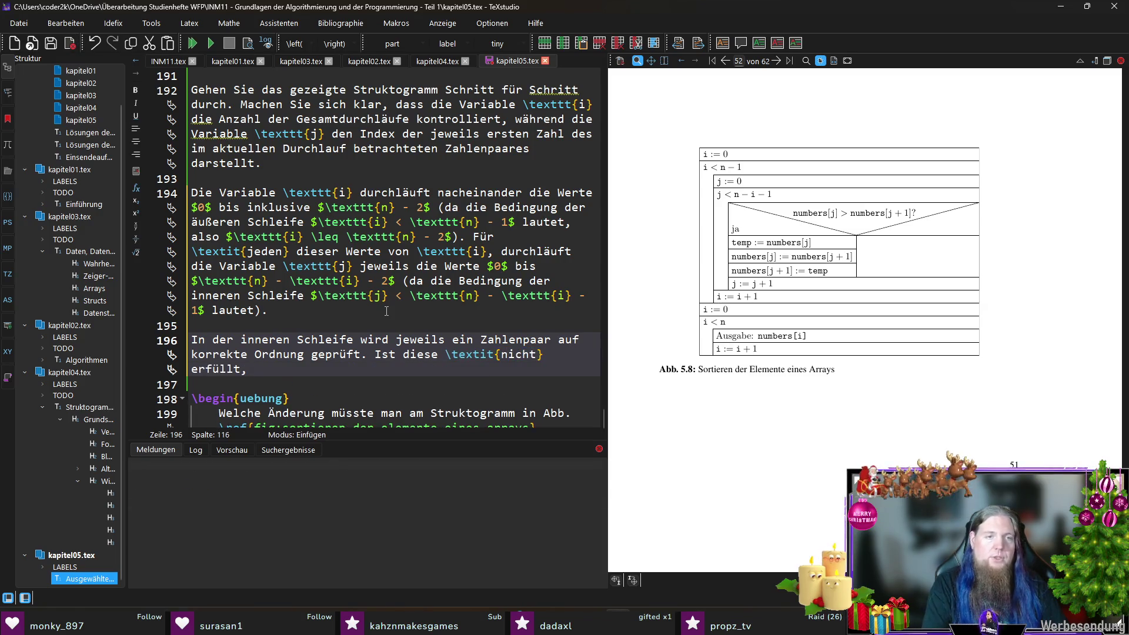
type("werden die Za")
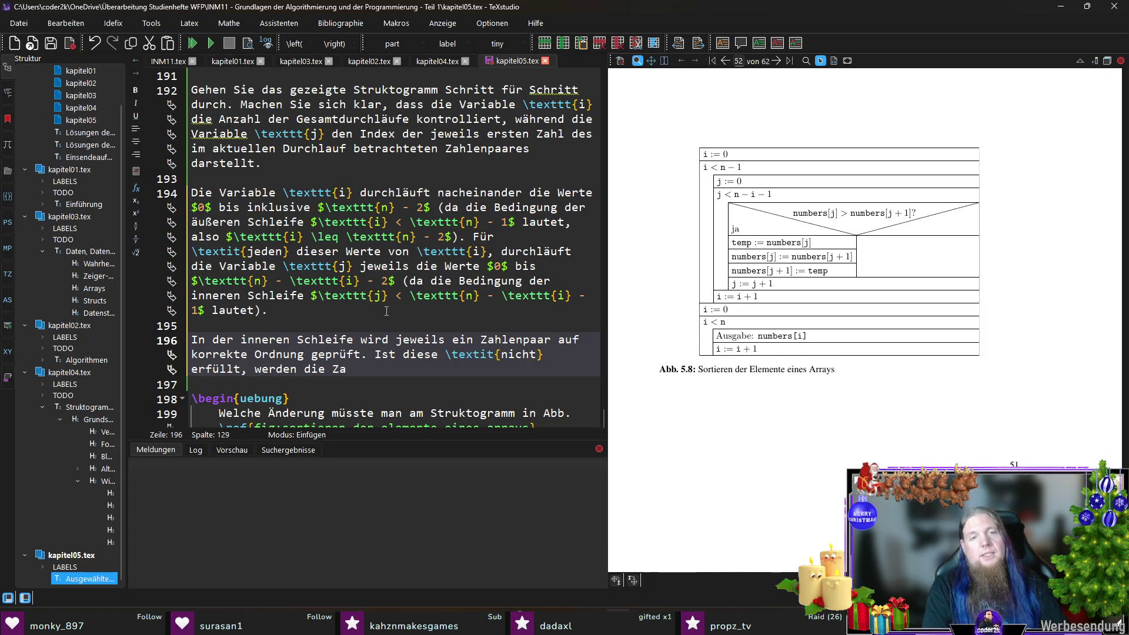
type("cht.")
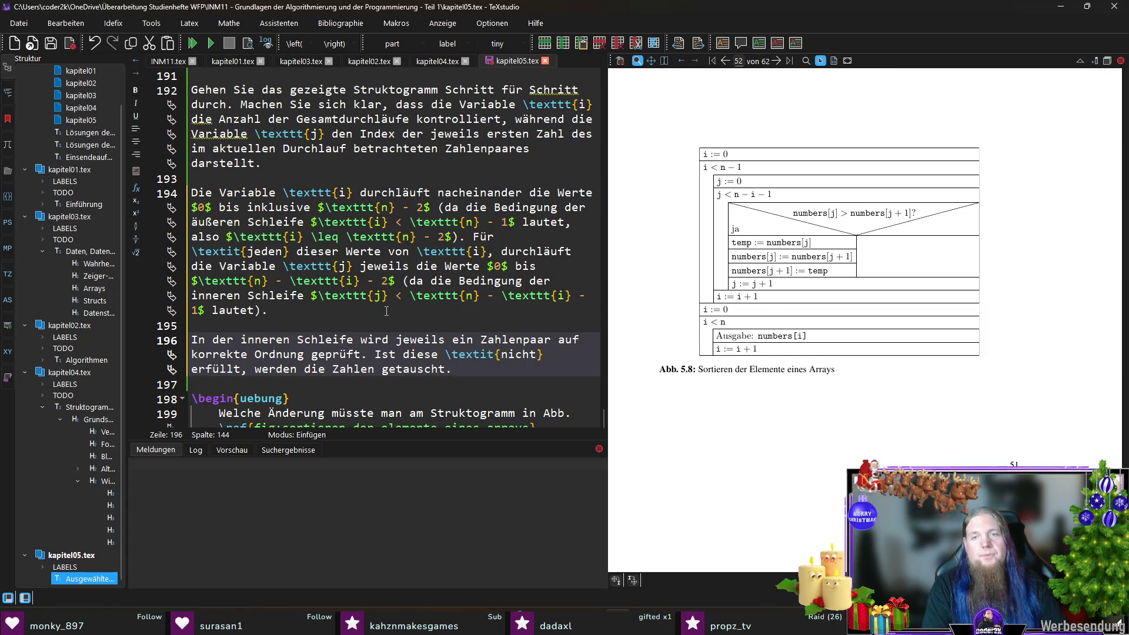
key("ctrl+s")
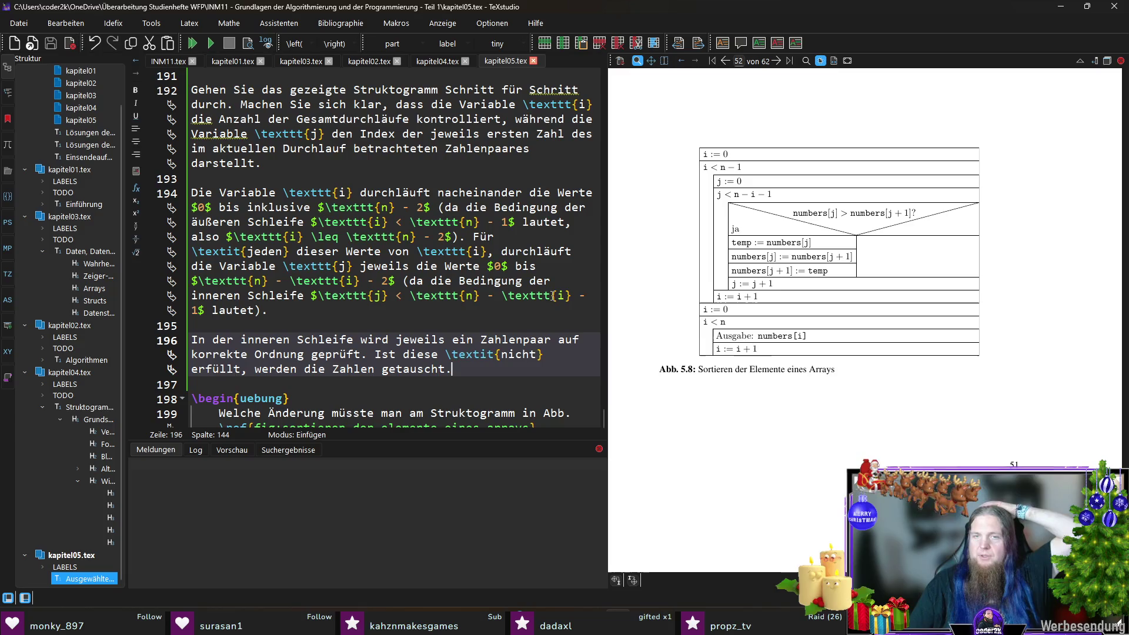
left_click_drag(715, 319, 786, 427)
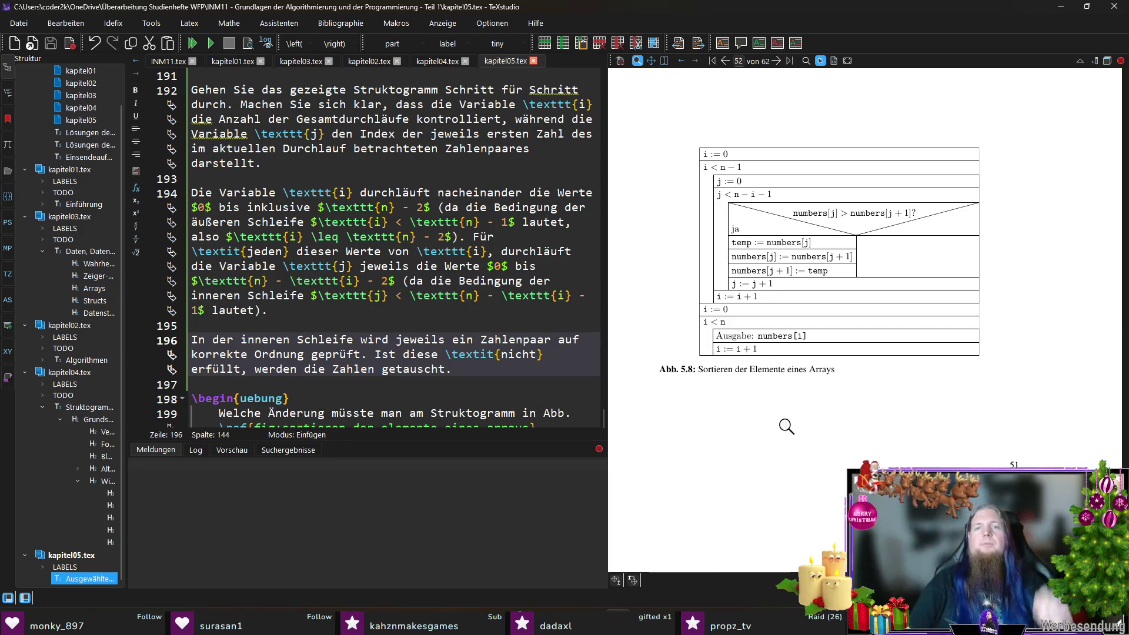
Start a new paragraph below the swap explanation for the array-output sentence
key("Return")
key("Return")
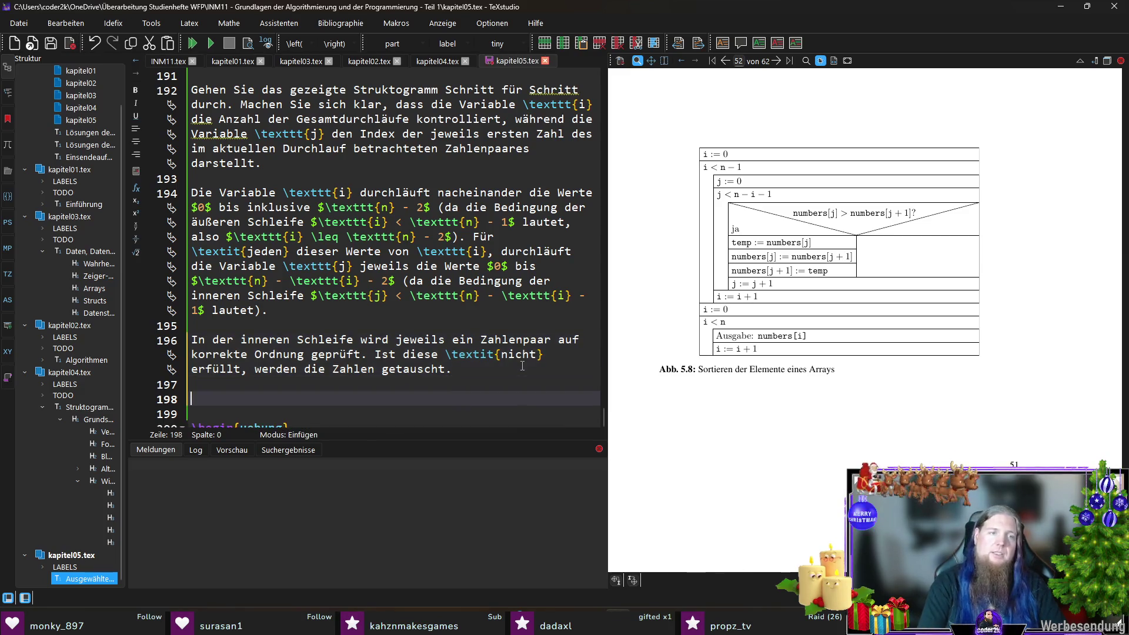
type("Nach Bendig")
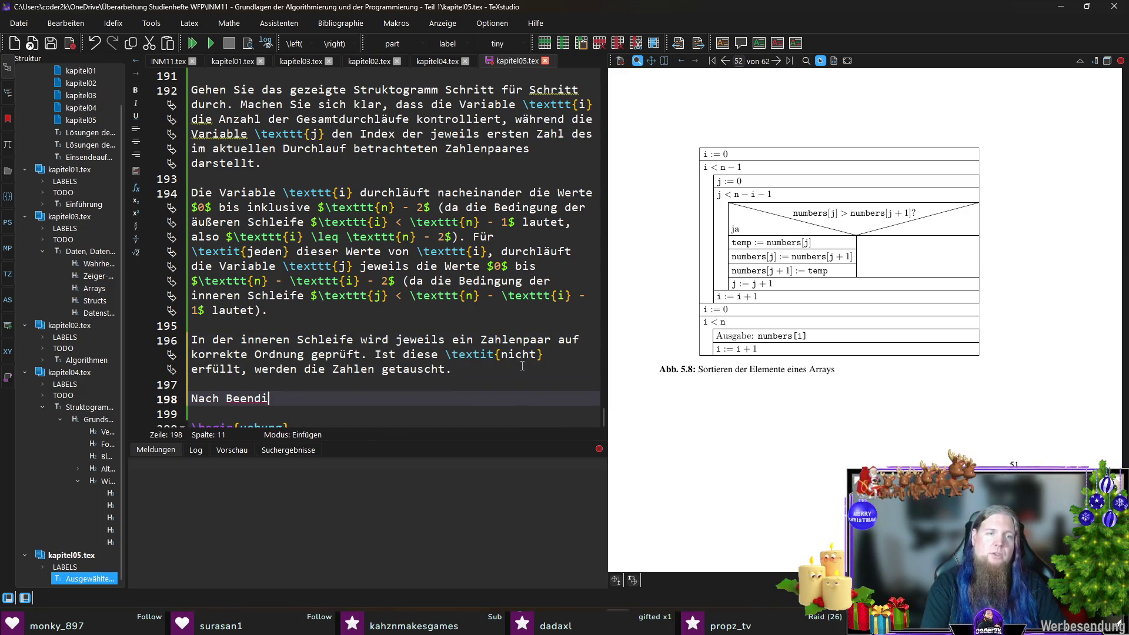
type("ung der äußeren ")
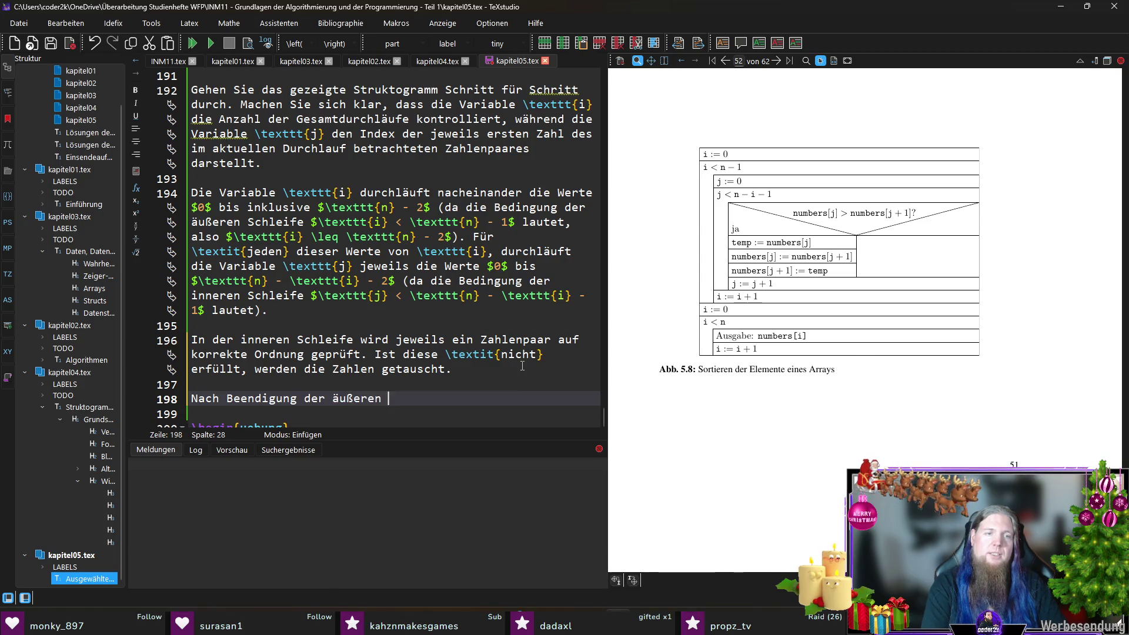
type("Schleife")
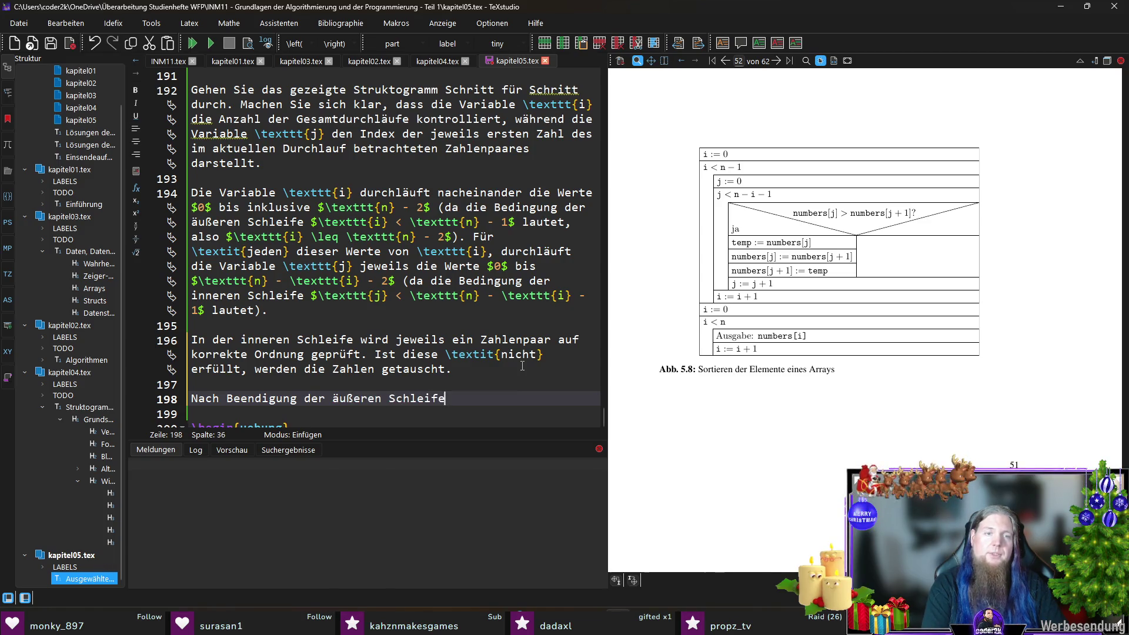
type(" wer")
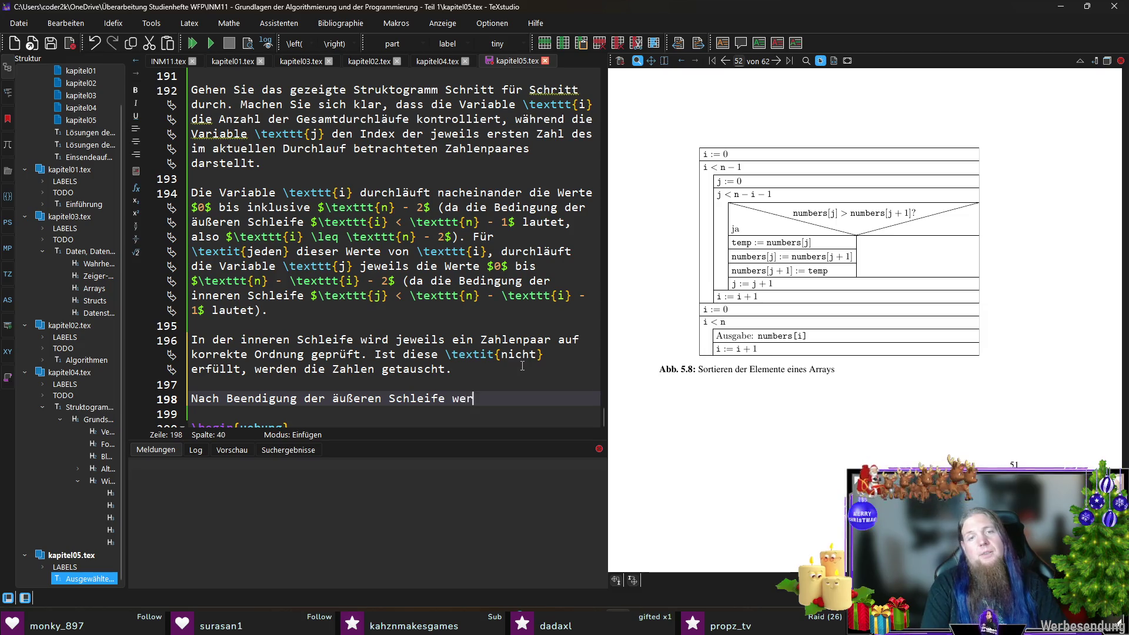
type("den d")
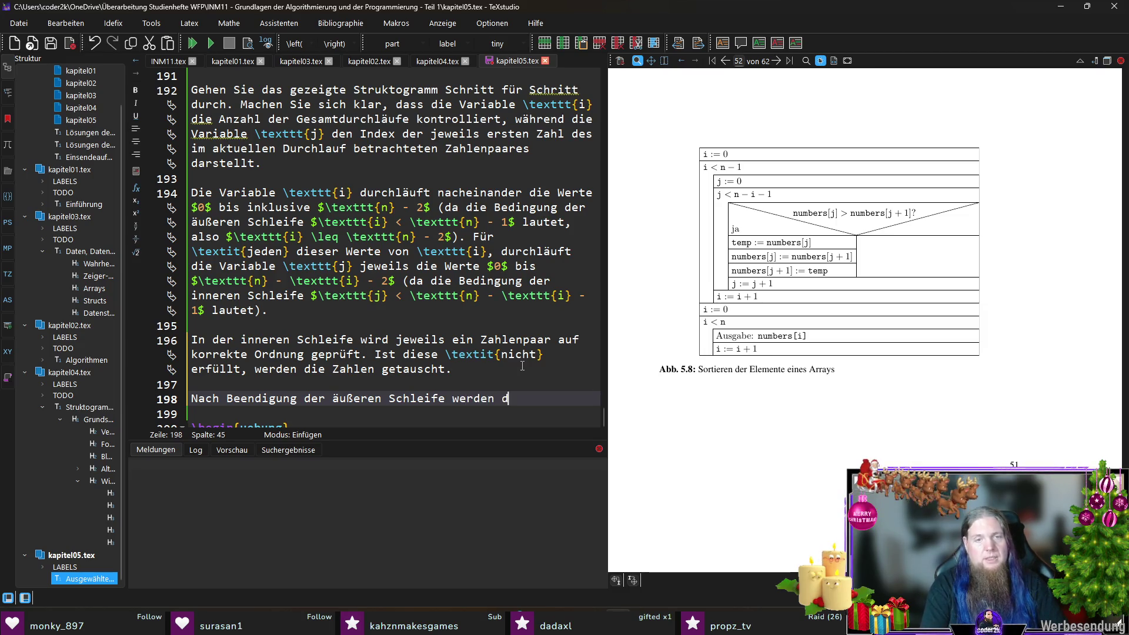
key("BackSpace")
type("alle Array-")
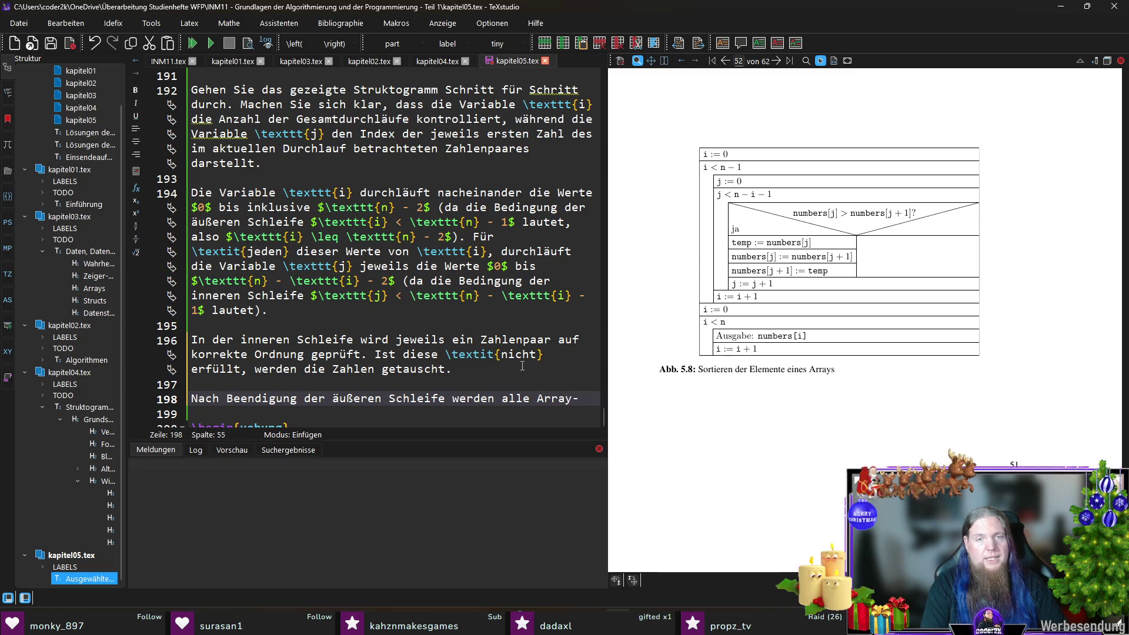
type("Elemente ausgegebe")
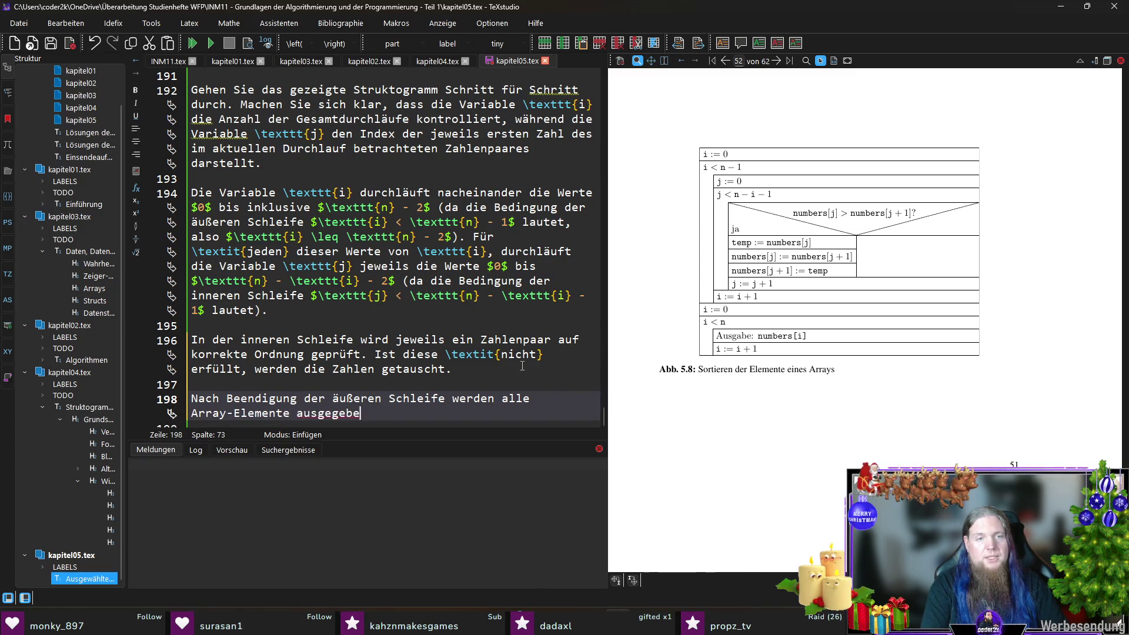
type("n. Auch hier")
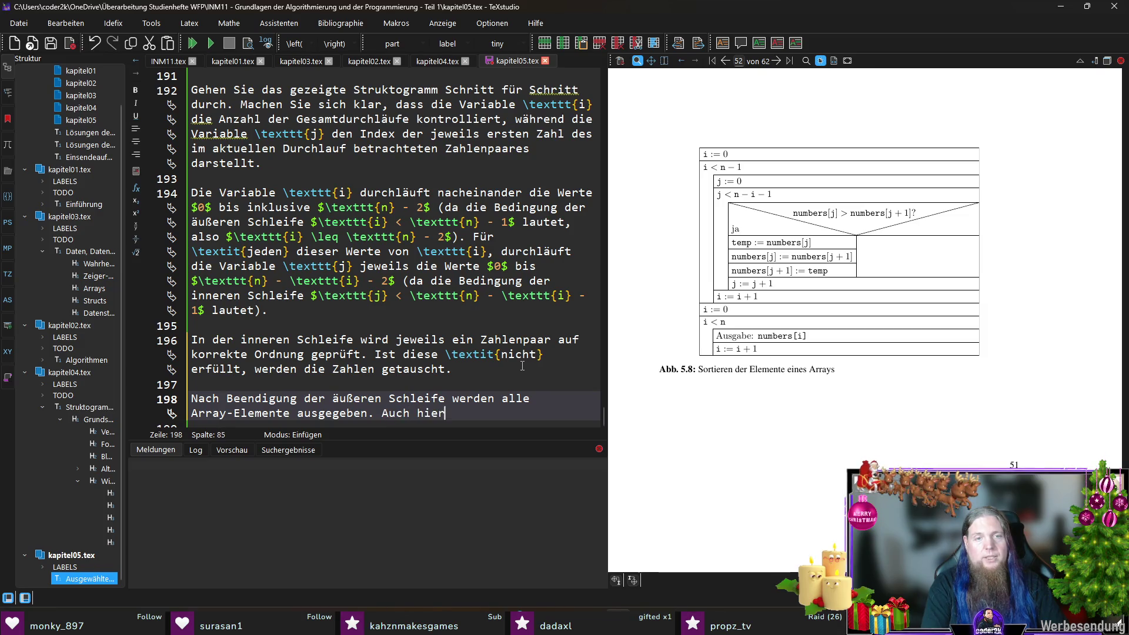
type("für wird erneut ein")
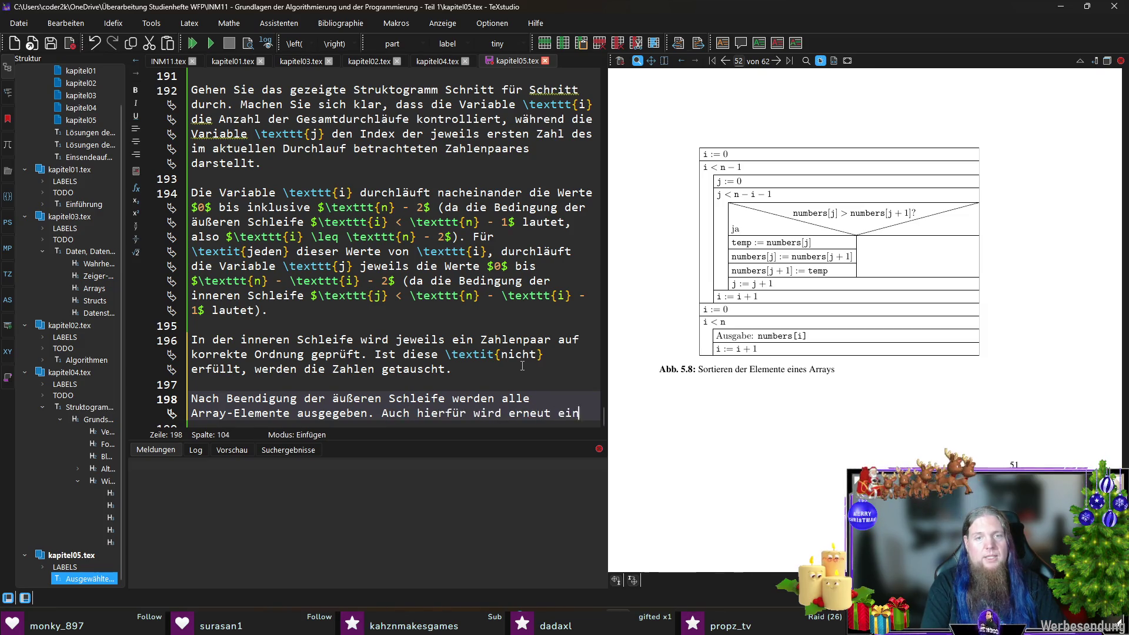
type("e Schleife")
type(" genutz")
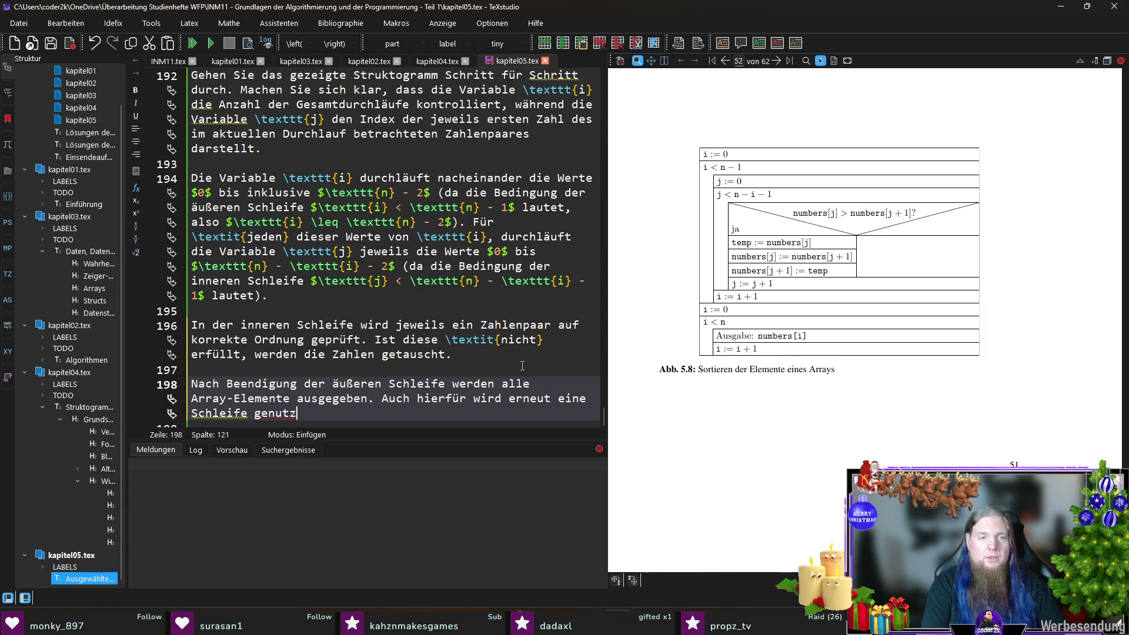
type("t. Die Variable")
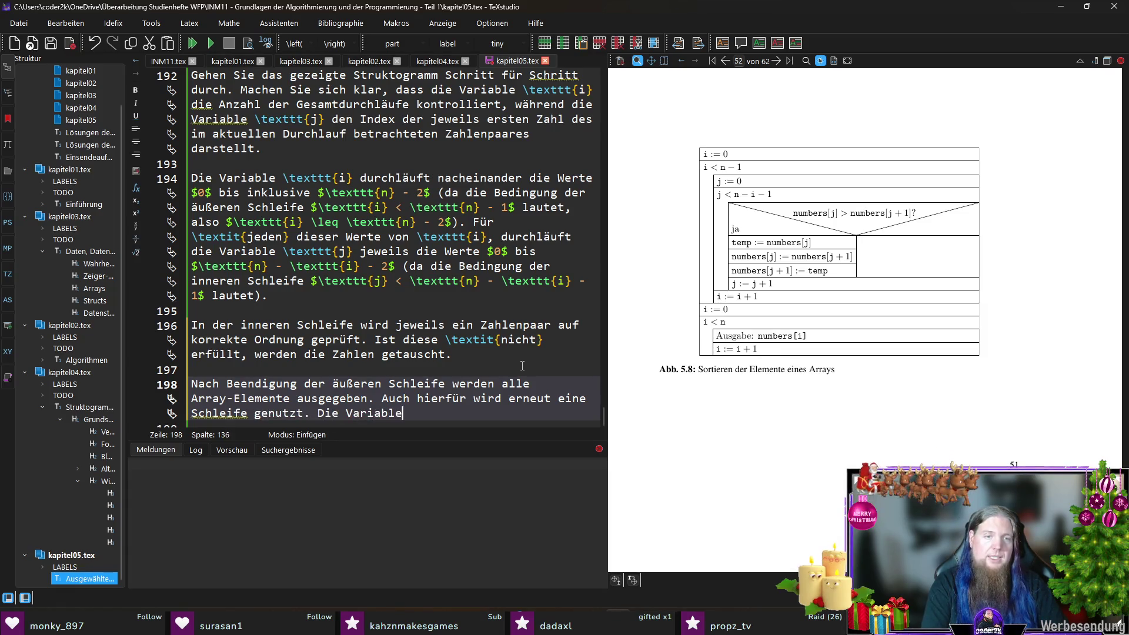
type(" \textt{")
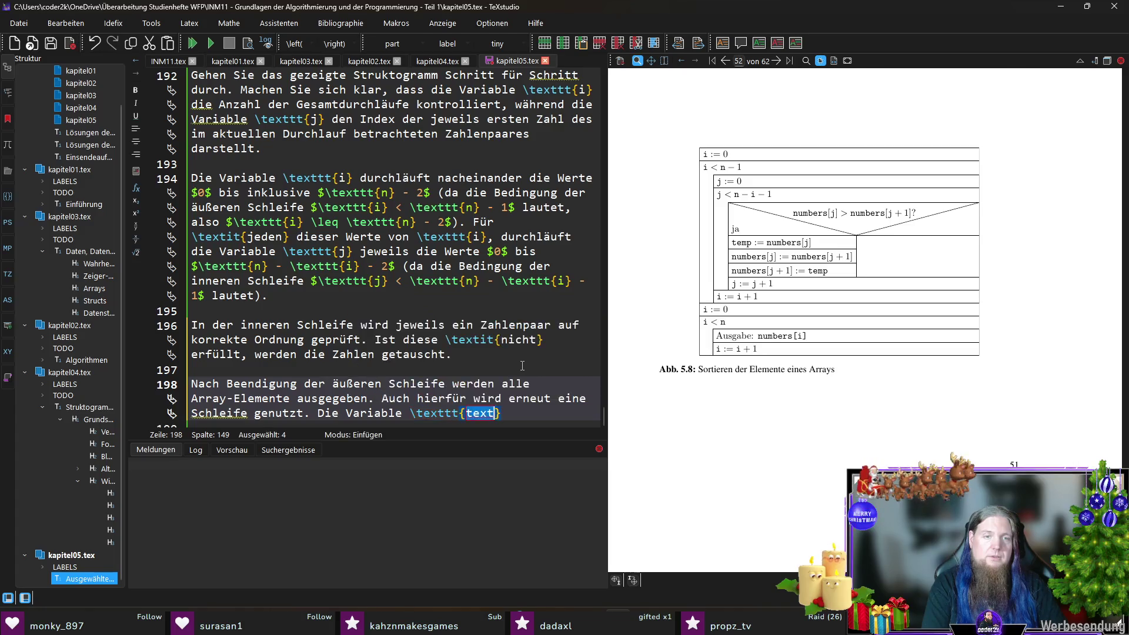
type("i}wird hi")
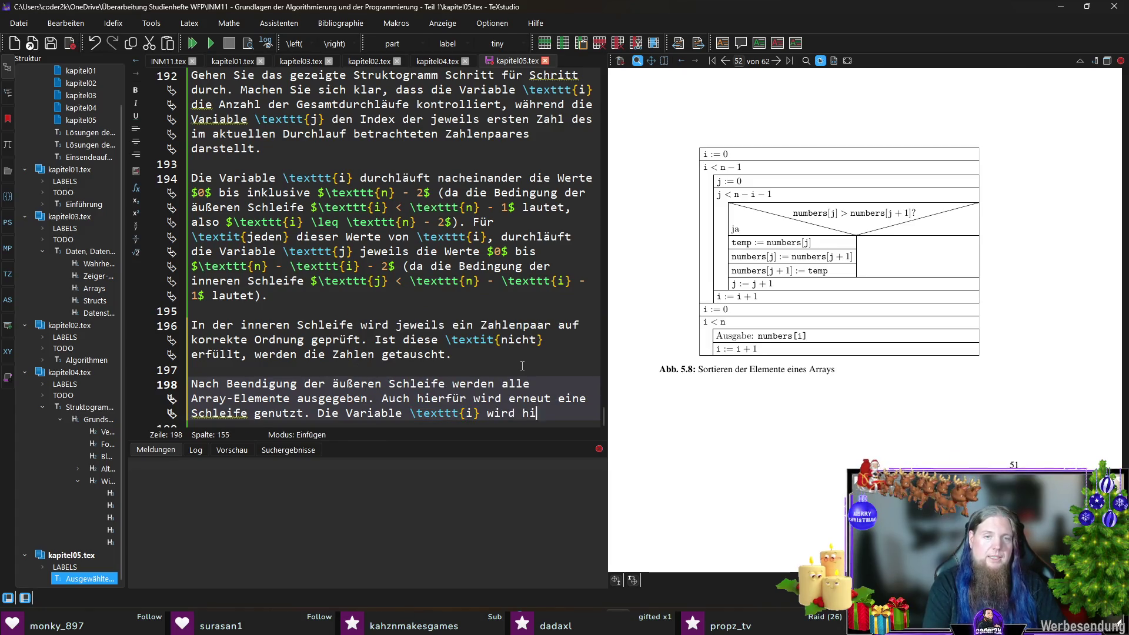
type("erfür erneut ")
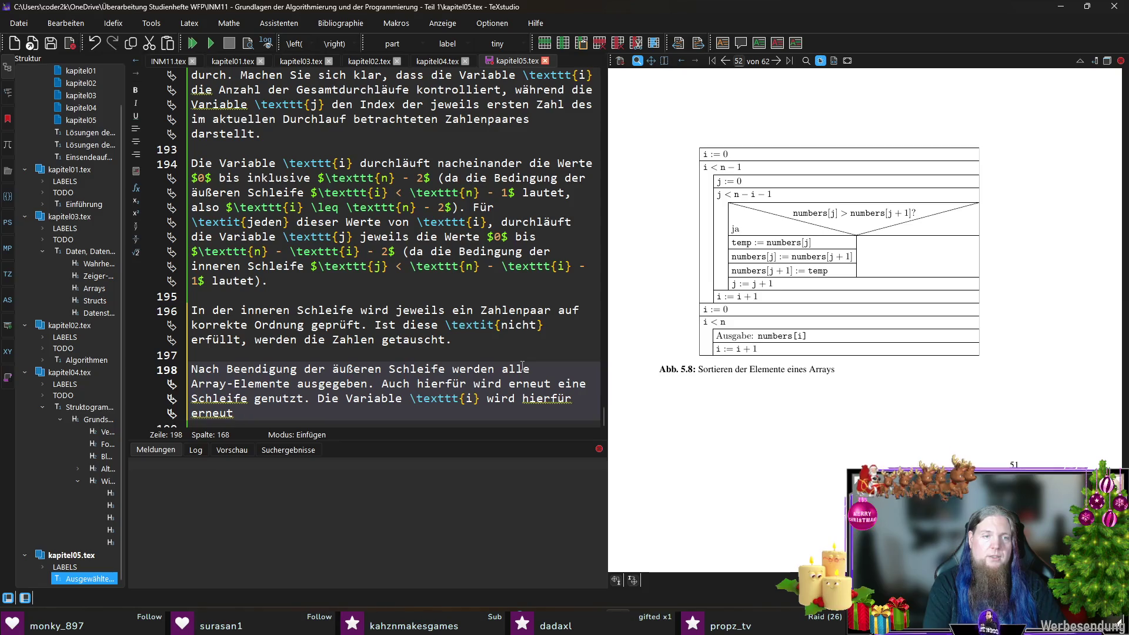
type("verwendet.")
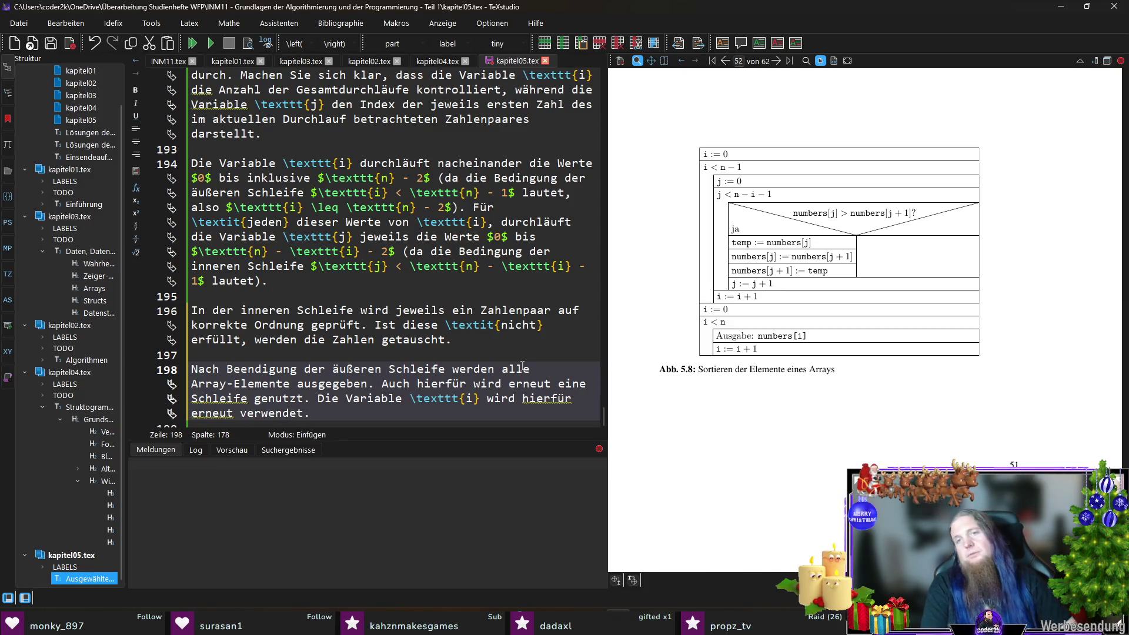
scroll(351, 275, "down", 1)
scroll(352, 276, "down", 2)
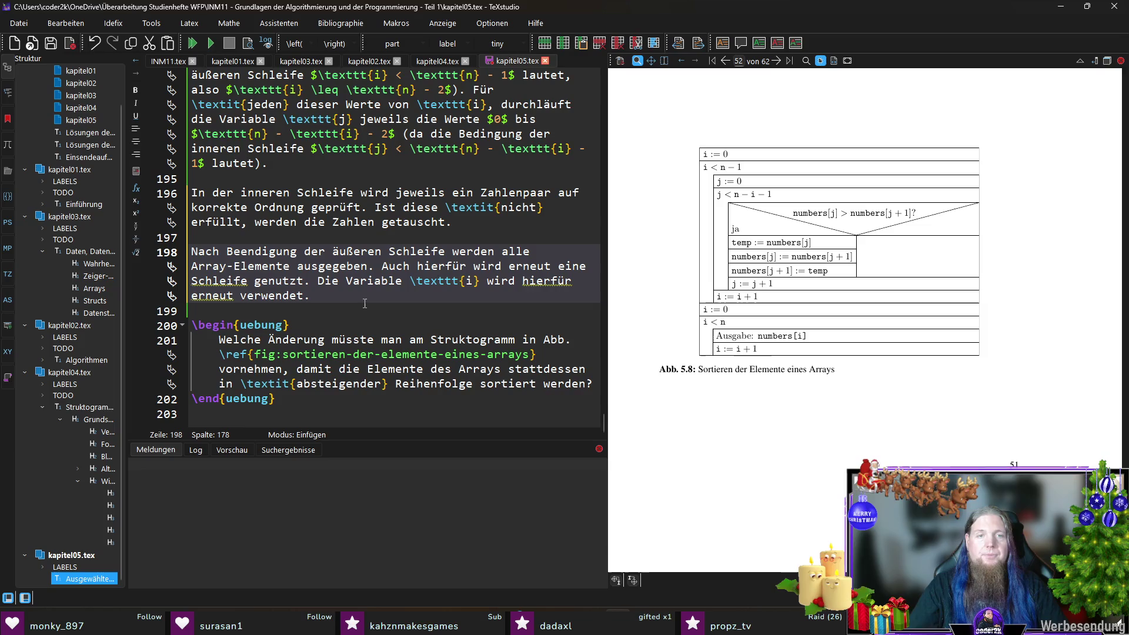
type(" Mach")
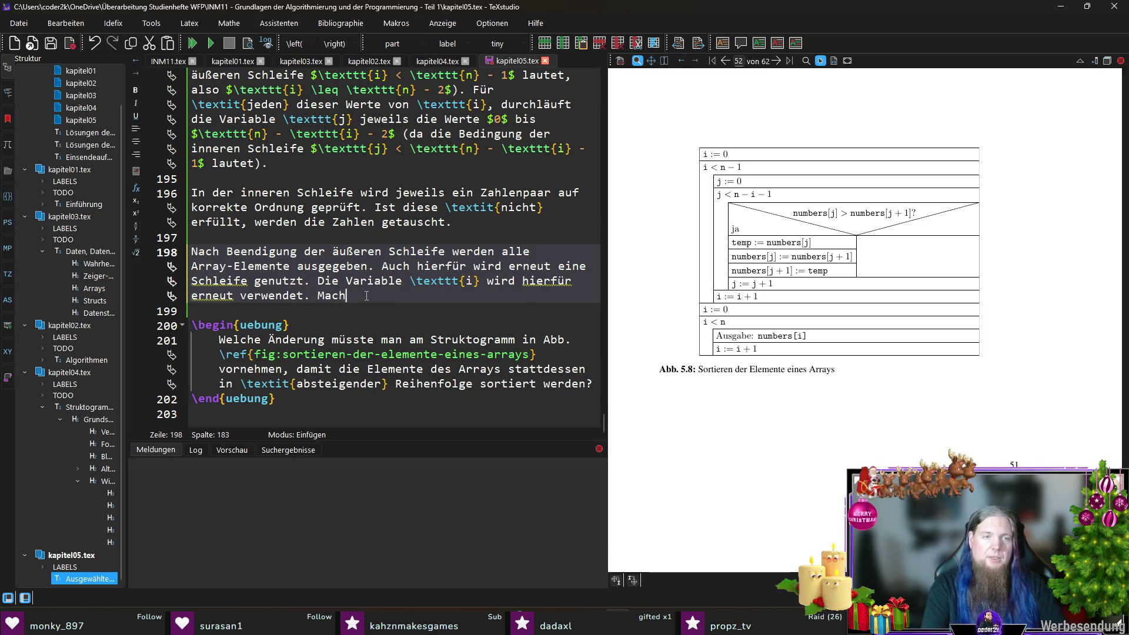
type("en Sie sich auch hier klar, ")
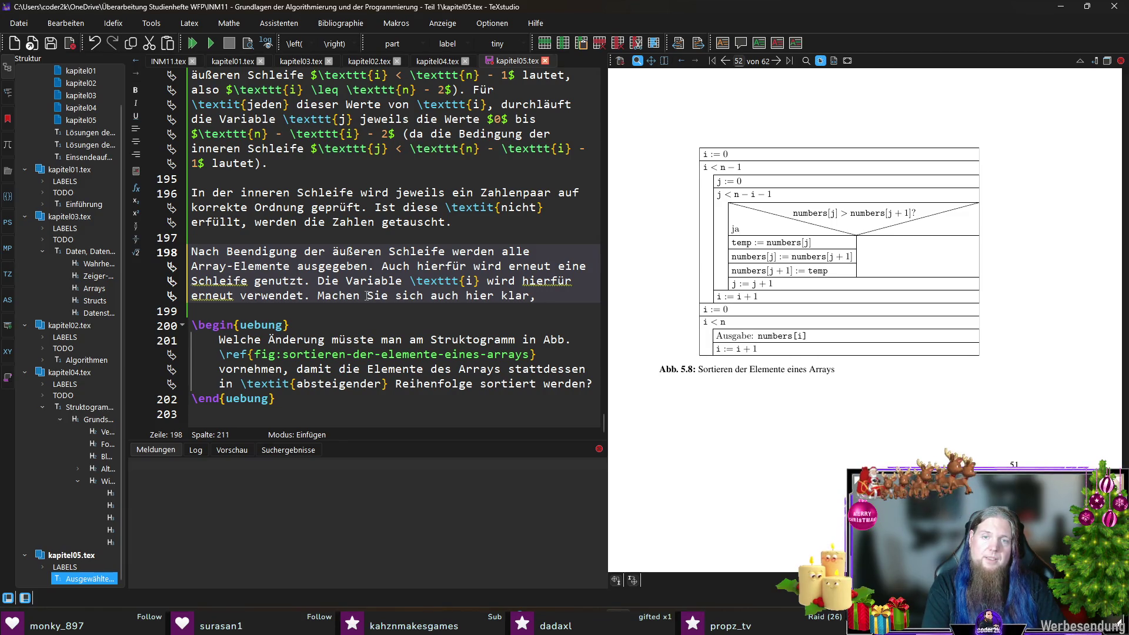
type("warum die")
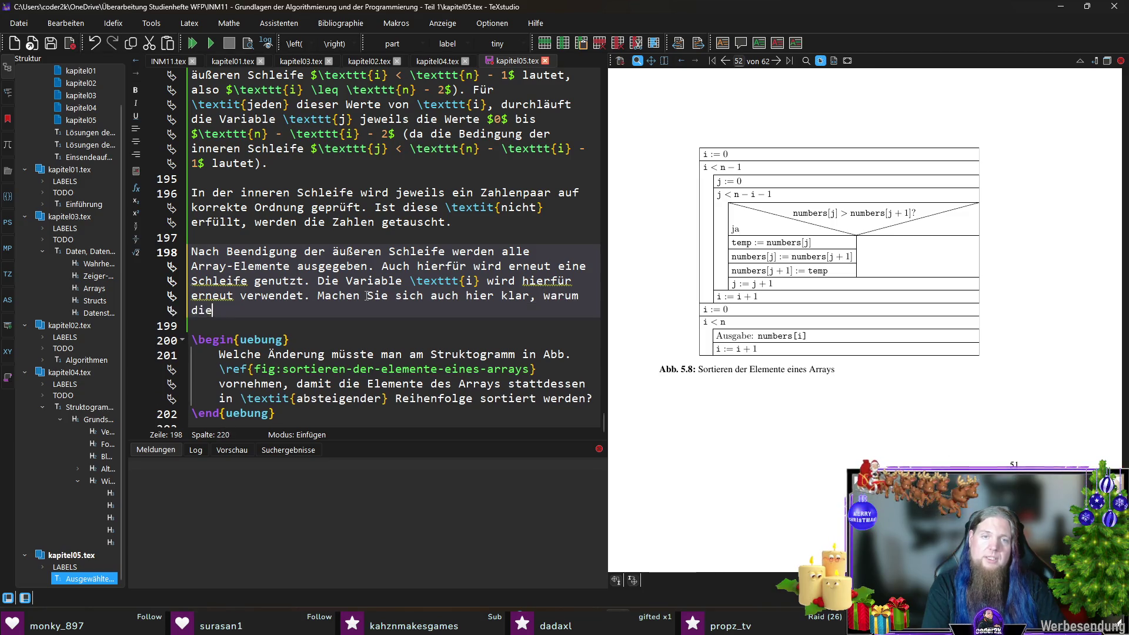
type("se Schritte zur")
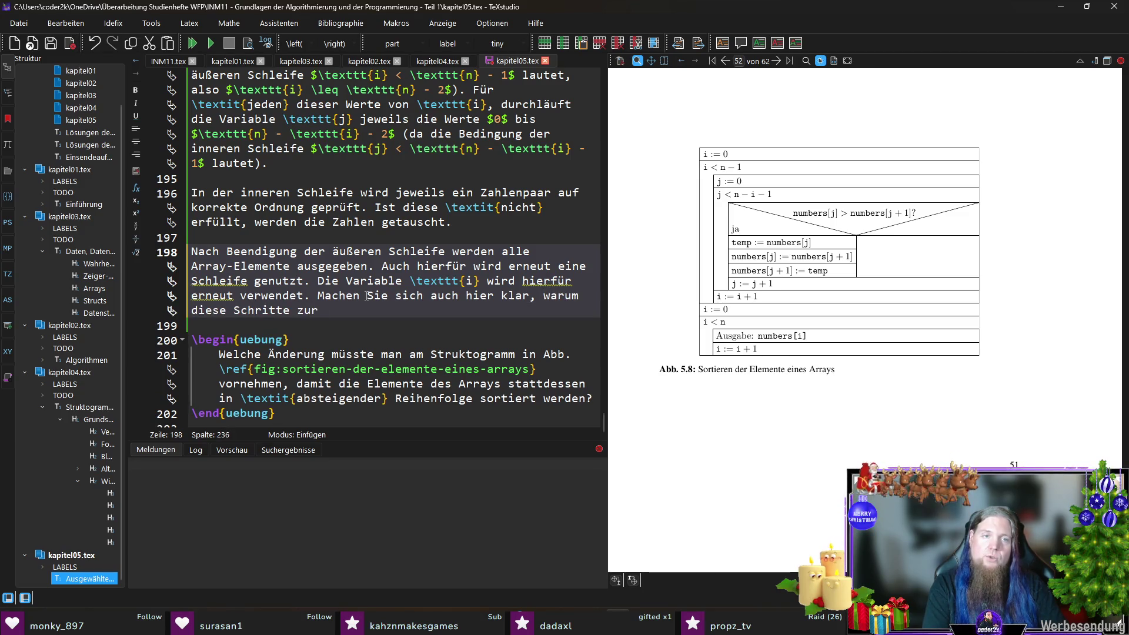
type(" Ausgabe f")
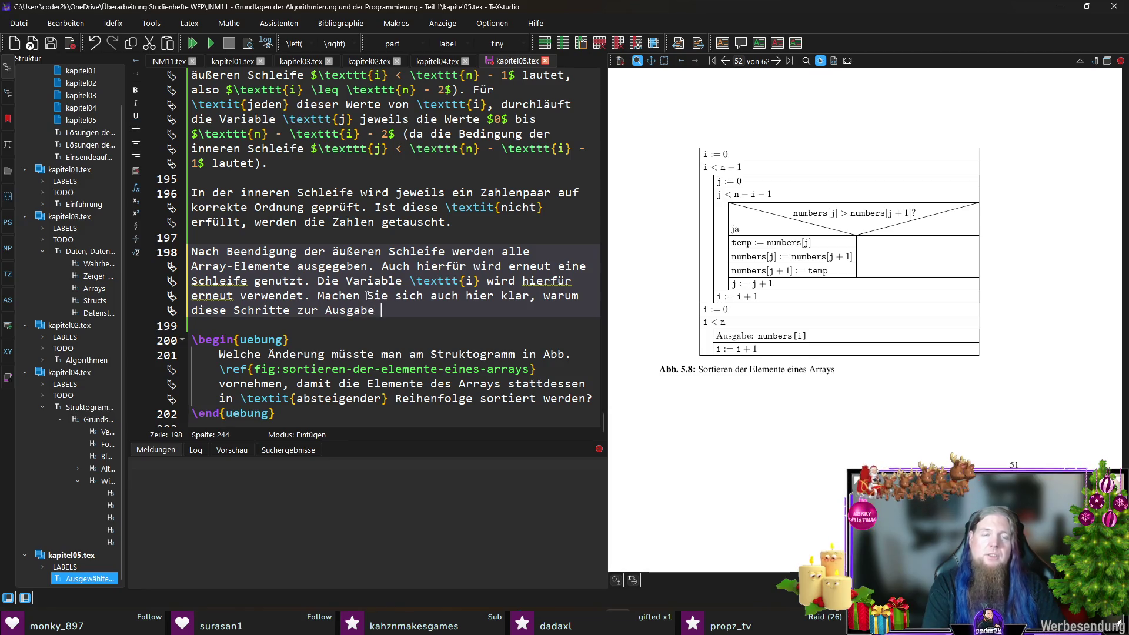
type("ühren.")
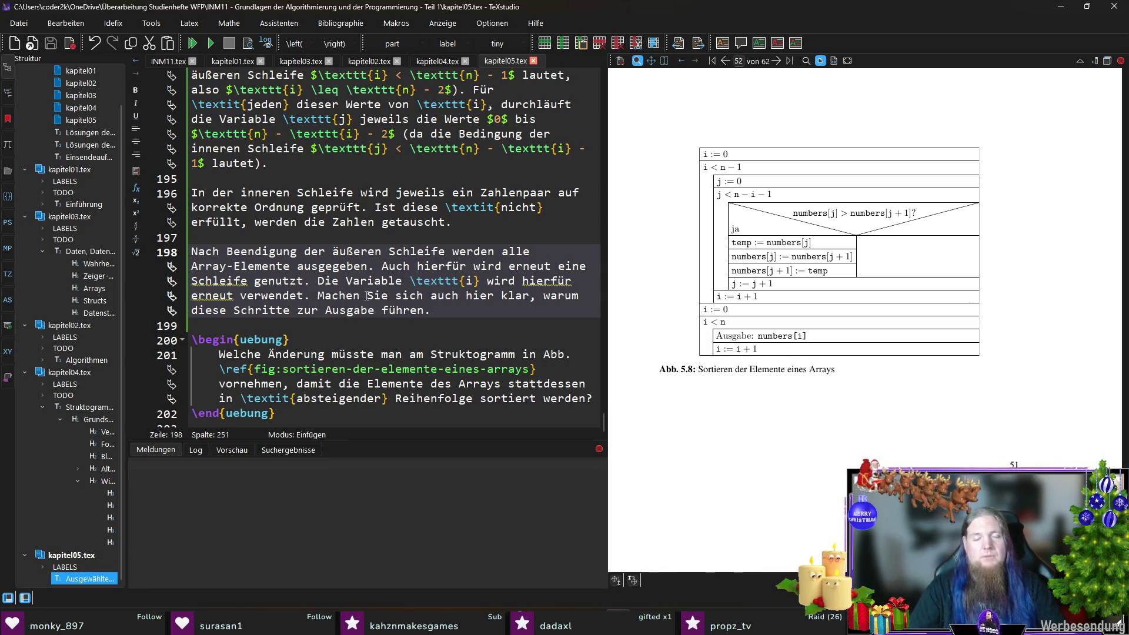
Recompile the PDF and inspect the finished paragraph above Übung 5.2
key("F5")
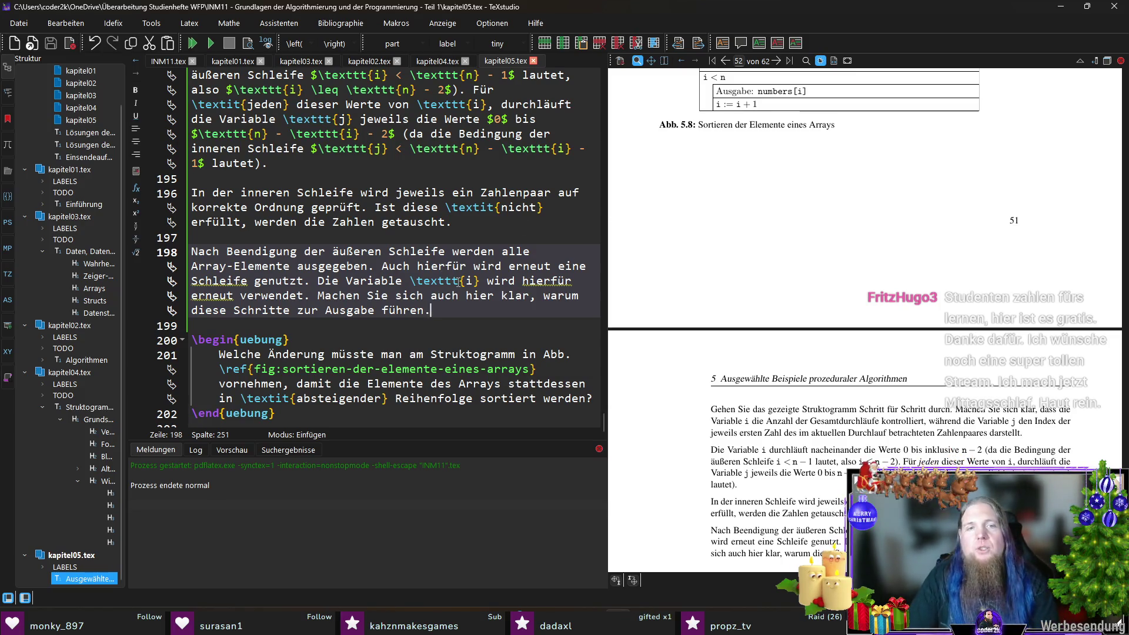
scroll(395, 265, "down", 1)
scroll(748, 286, "down", 3)
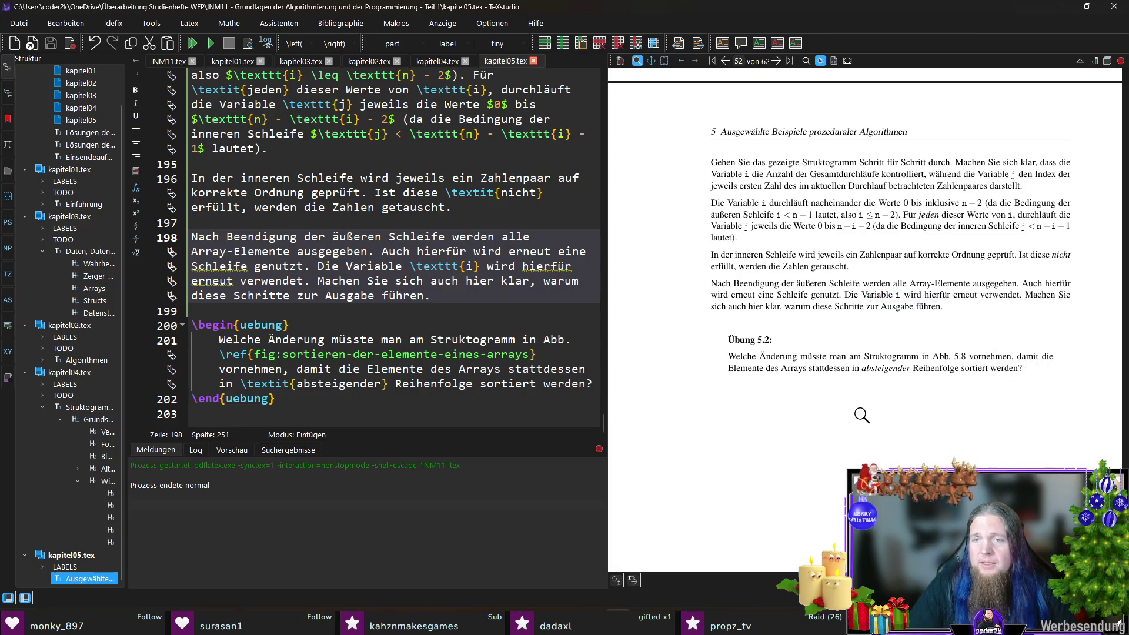
scroll(782, 335, "up", 2)
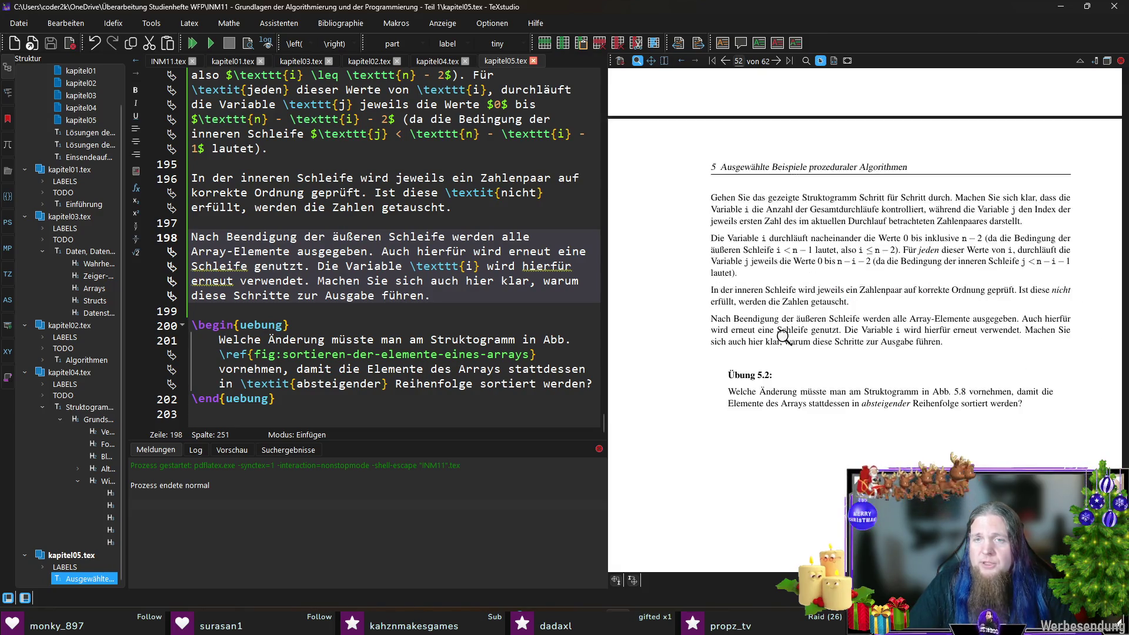
left_click(798, 425)
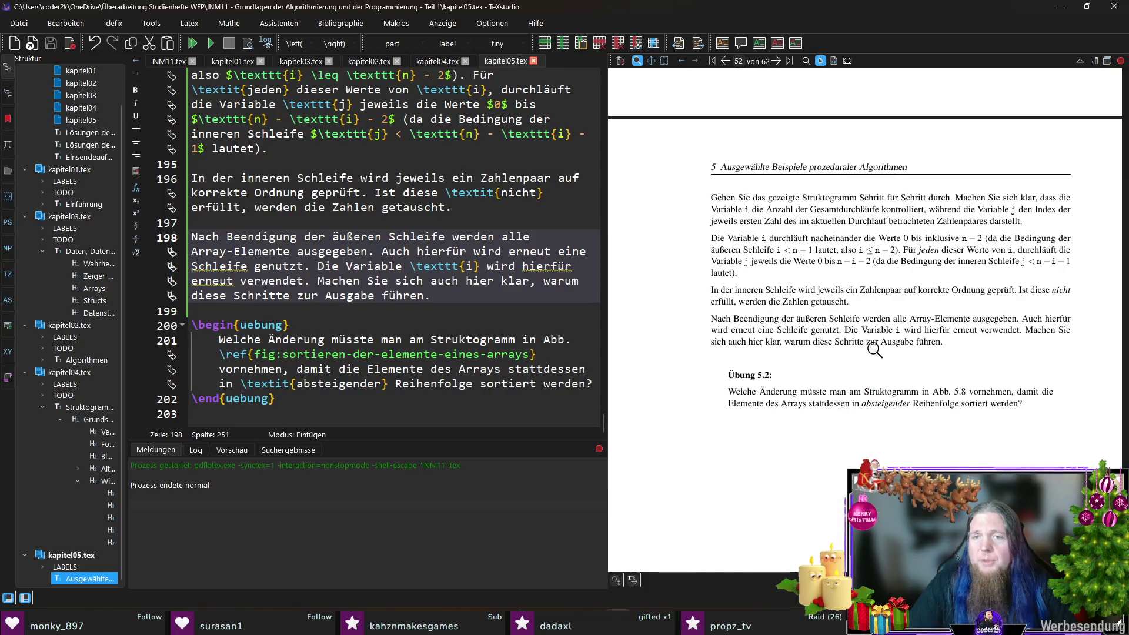
scroll(885, 349, "up", 3)
scroll(885, 348, "up", 2)
scroll(885, 349, "down", 3)
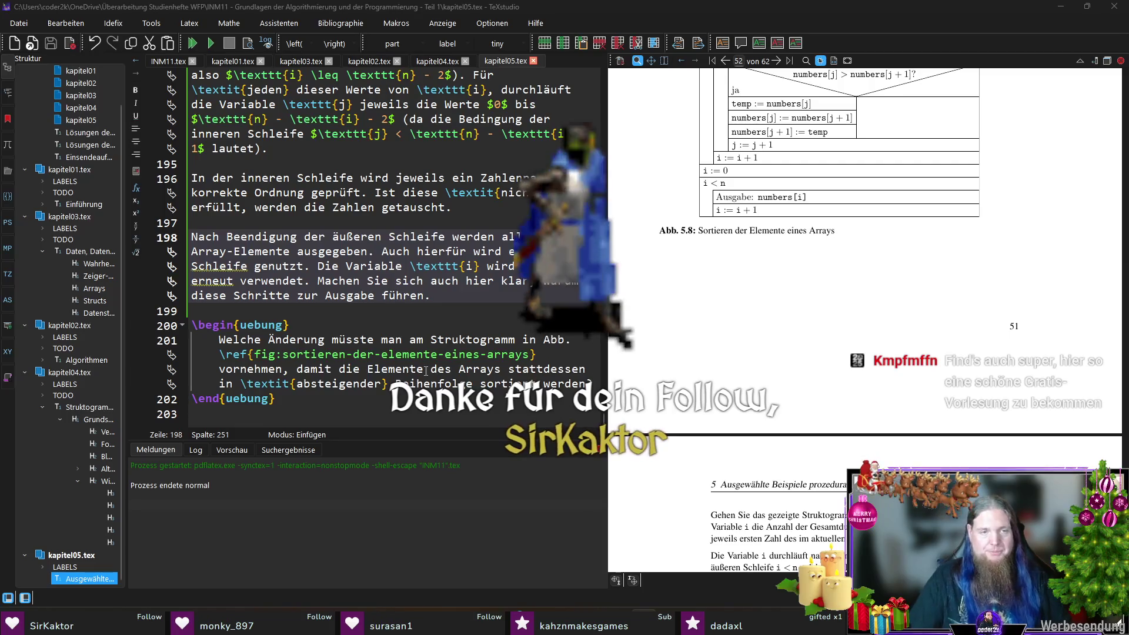
Delete the Merksatz remark that the algorithm could be optimized further
left_click(395, 417)
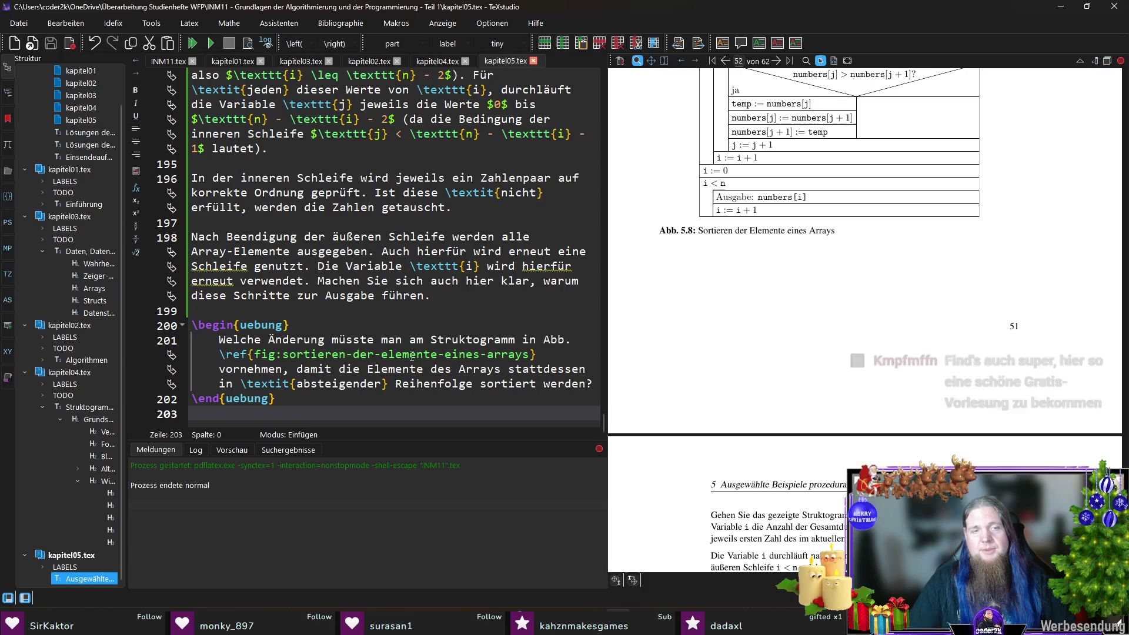
scroll(482, 301, "up", 3)
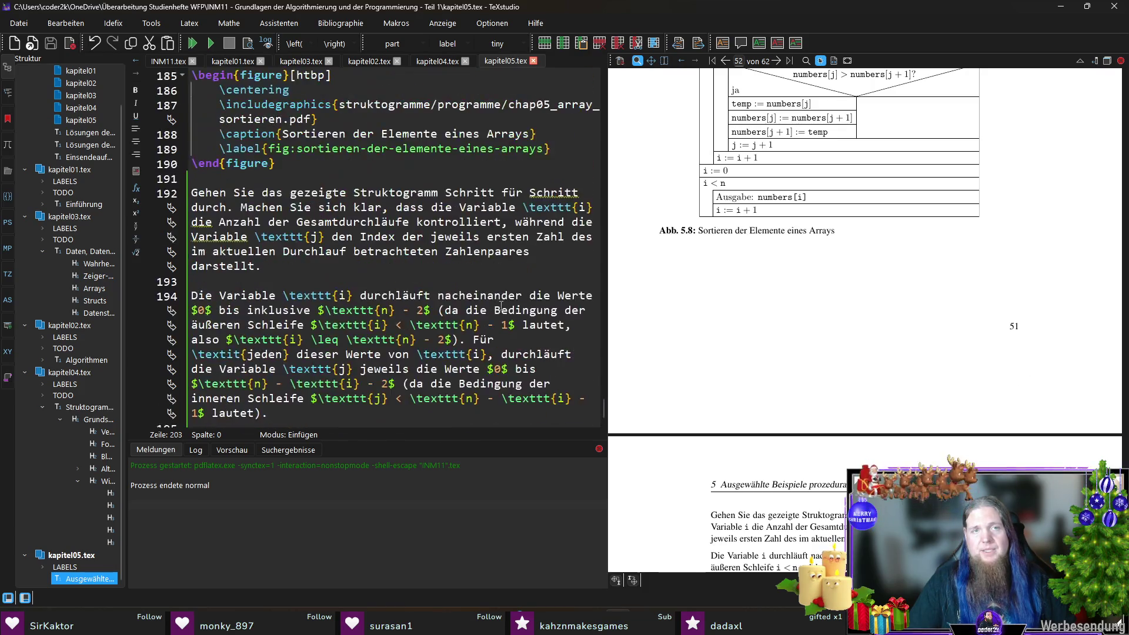
scroll(482, 301, "up", 4)
scroll(514, 309, "up", 5)
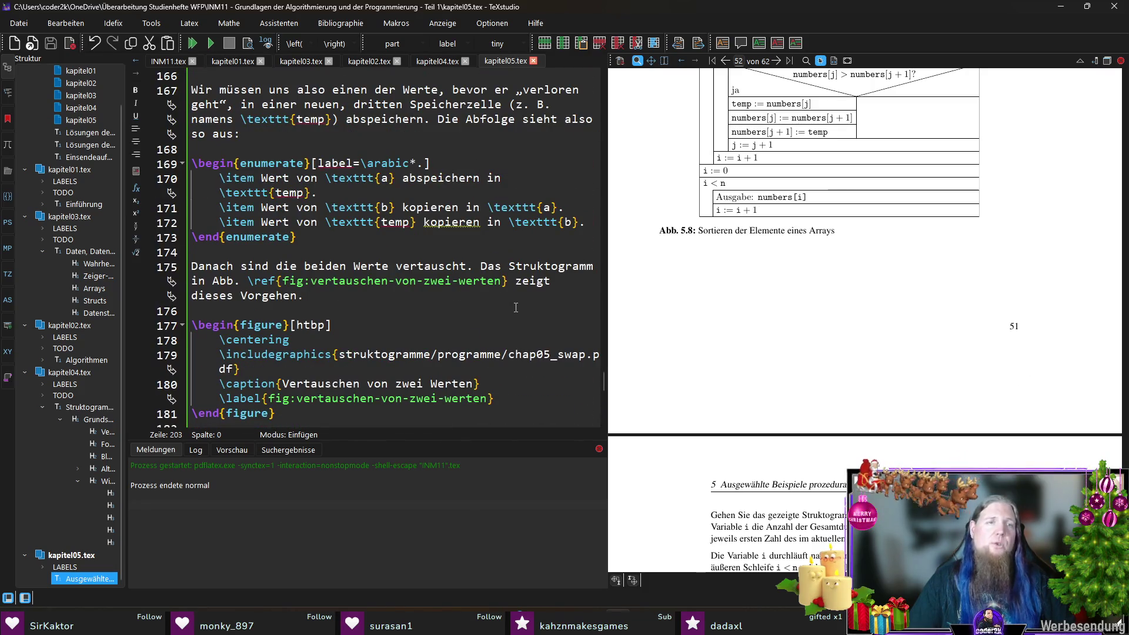
scroll(514, 308, "up", 4)
scroll(515, 311, "up", 3)
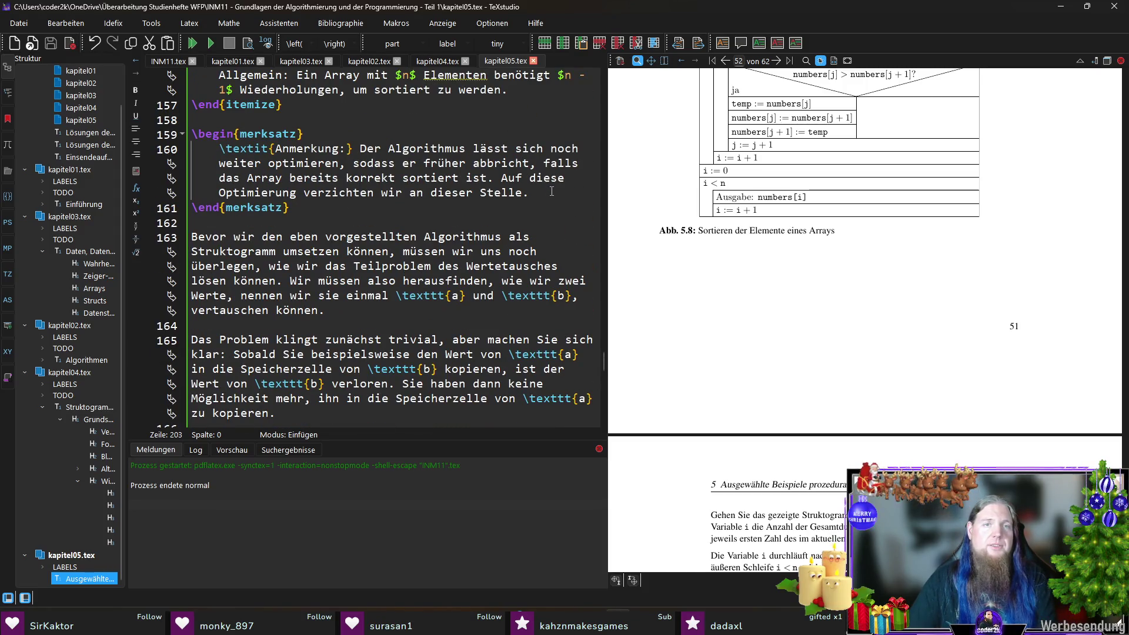
left_click_drag(553, 191, 359, 149)
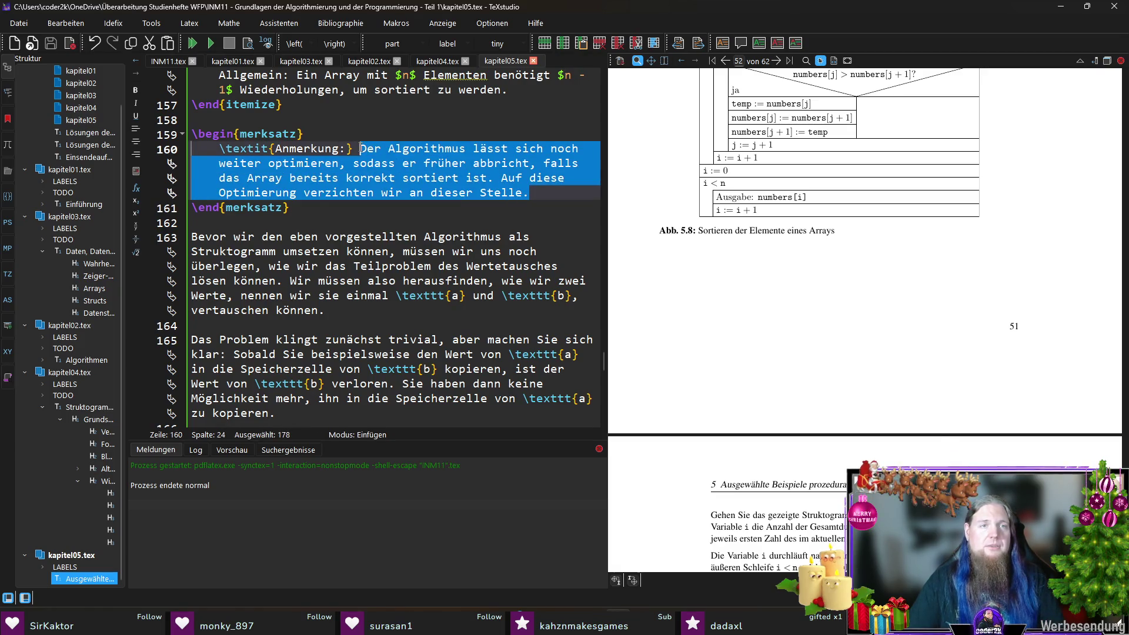
key("BackSpace")
key("BackSpace")
key("BackSpace")
key("BackSpace")
key("BackSpace")
key("BackSpace")
key("BackSpace")
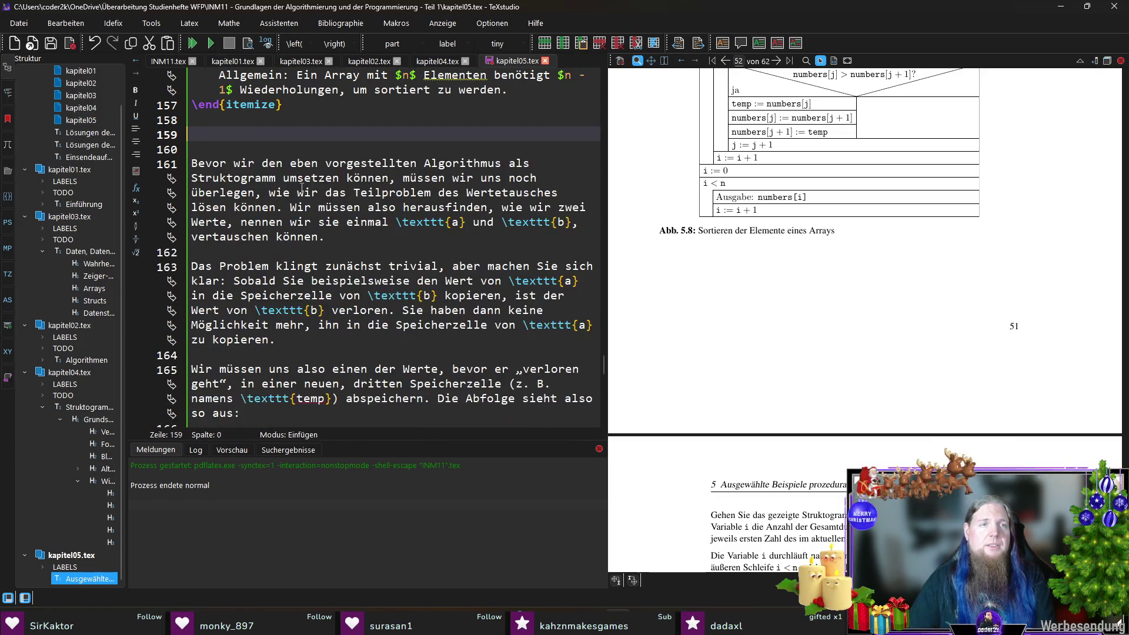
scroll(410, 234, "down", 10)
scroll(353, 318, "down", 5)
Write a TODO comment that Bubblesort should stop early on (partly) sorted arrays
left_click(292, 406)
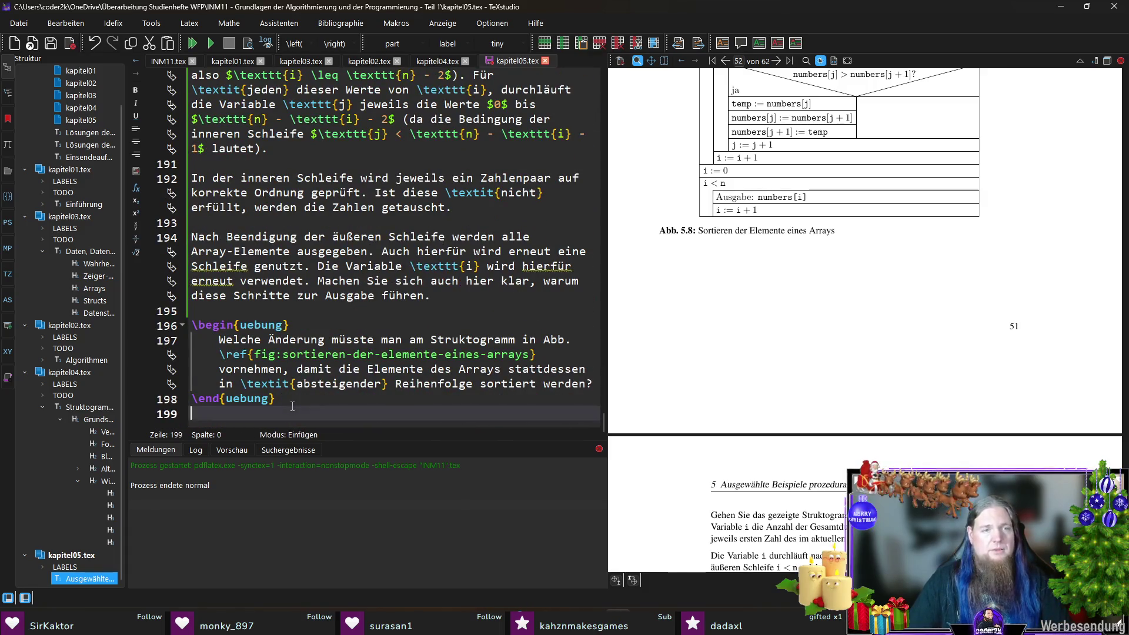
type("\\begin{begin")
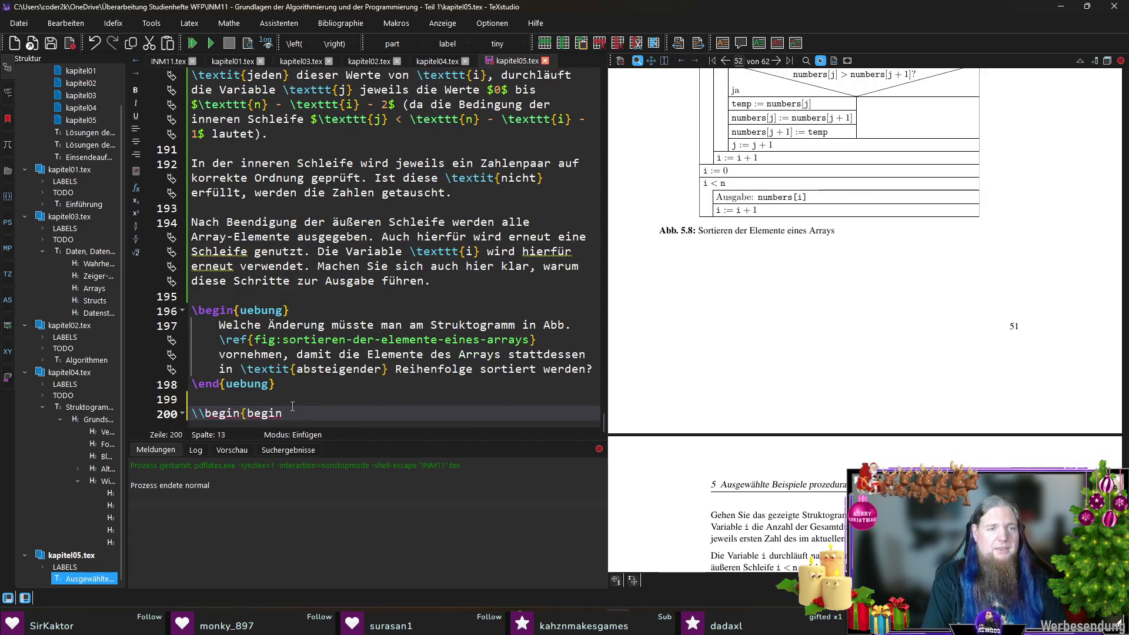
key("BackSpace")
key("BackSpace")
key("BackSpace")
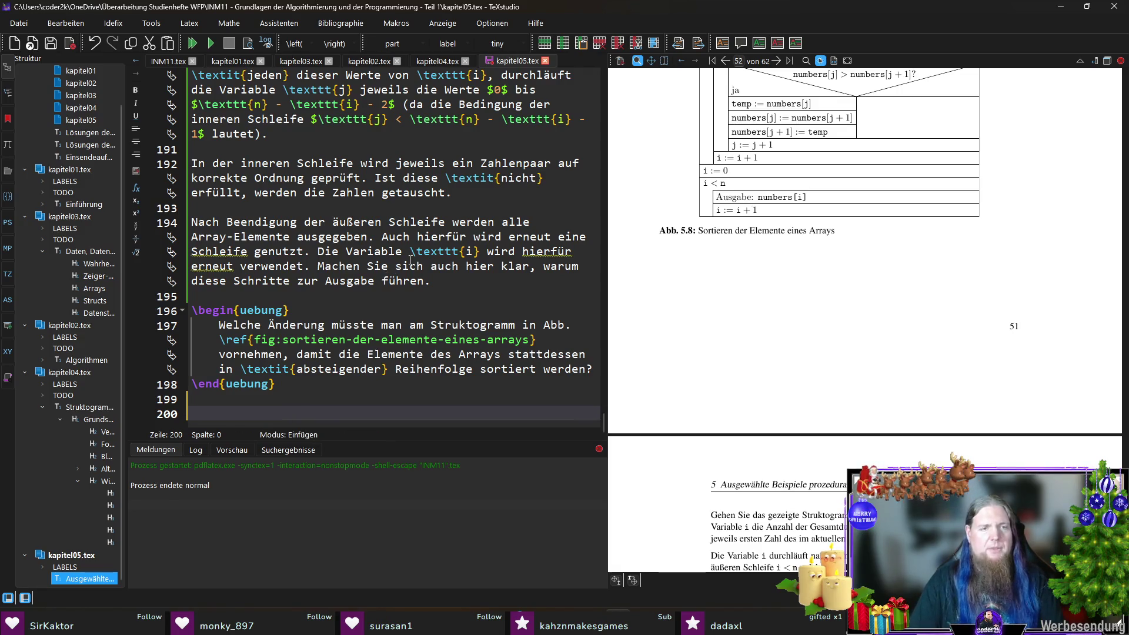
type("%TODO: I")
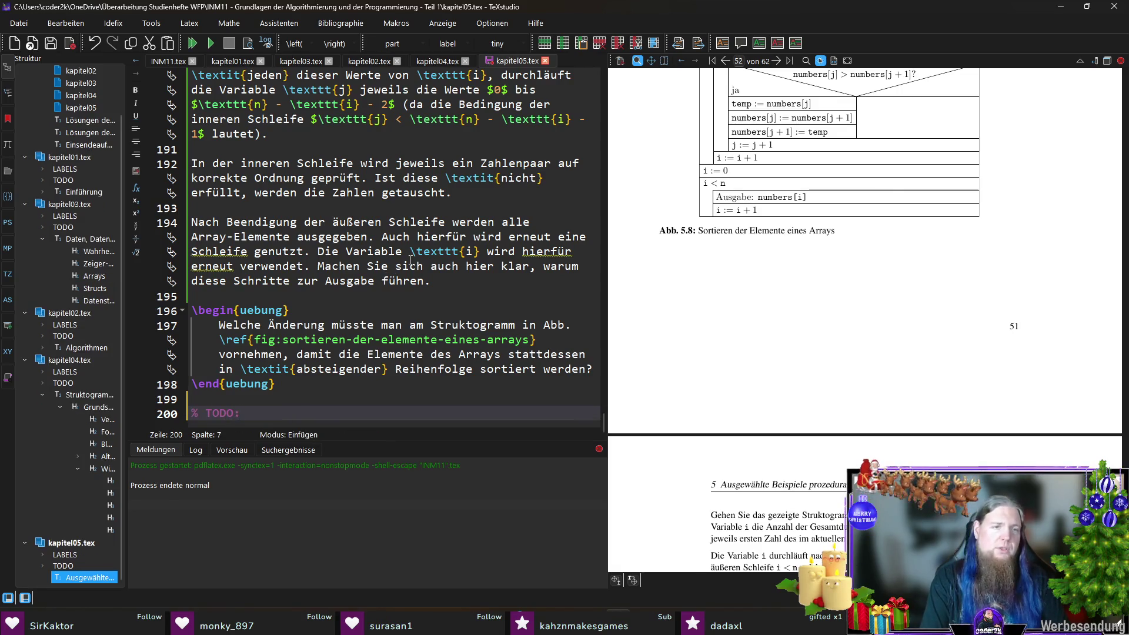
type("n die Aufgaben")
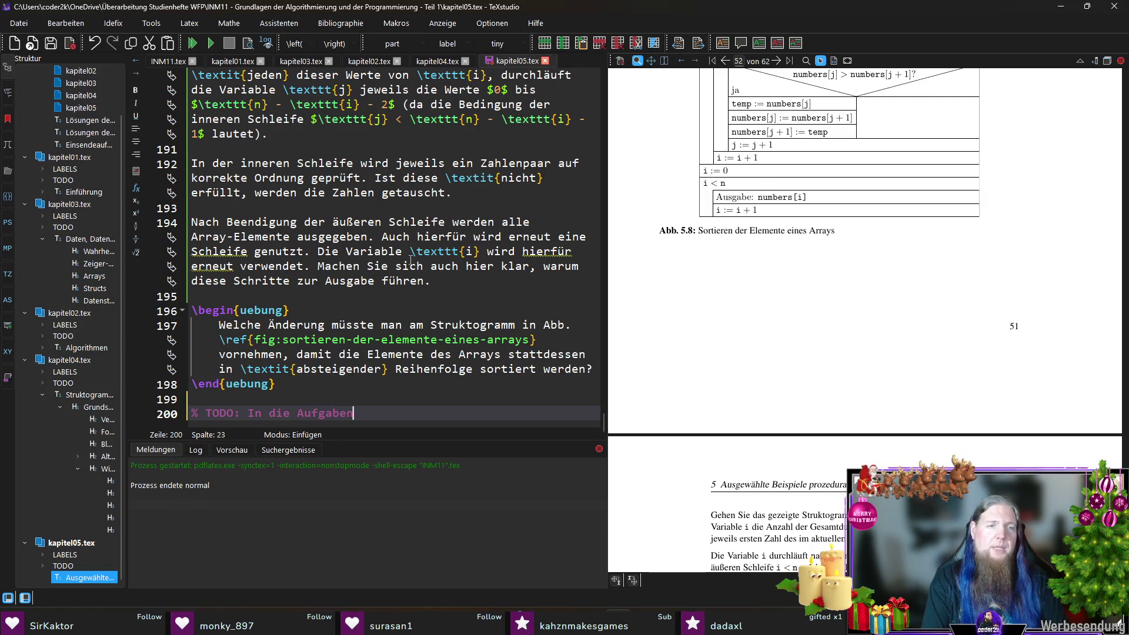
type(" dieses Kapitels einfügen: ")
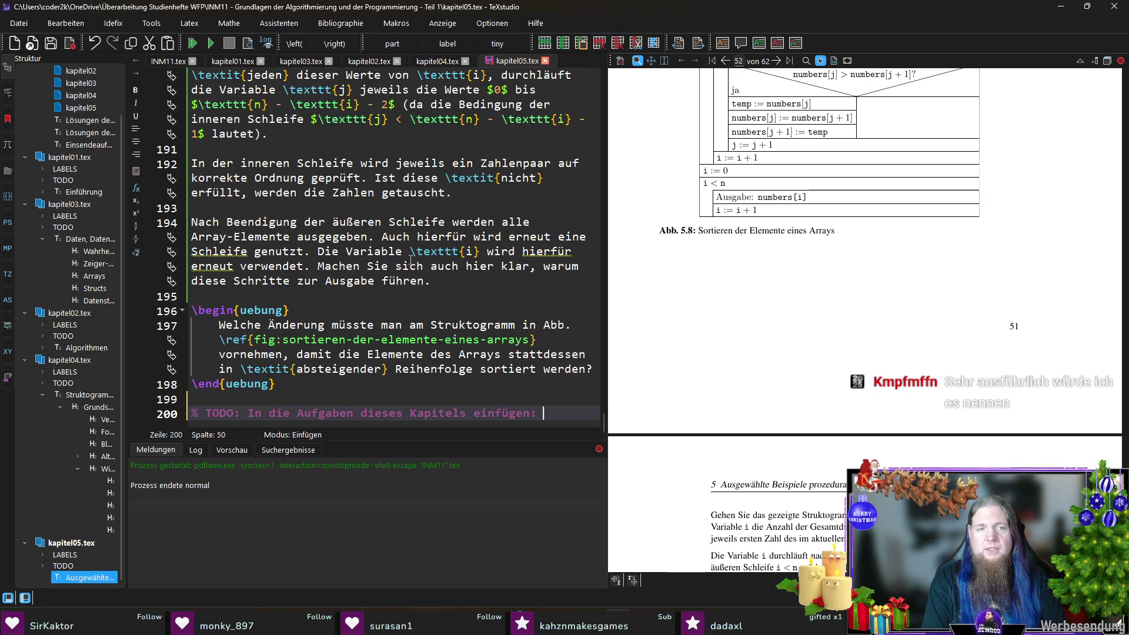
key("BackSpace")
key("BackSpace")
type(", dass ")
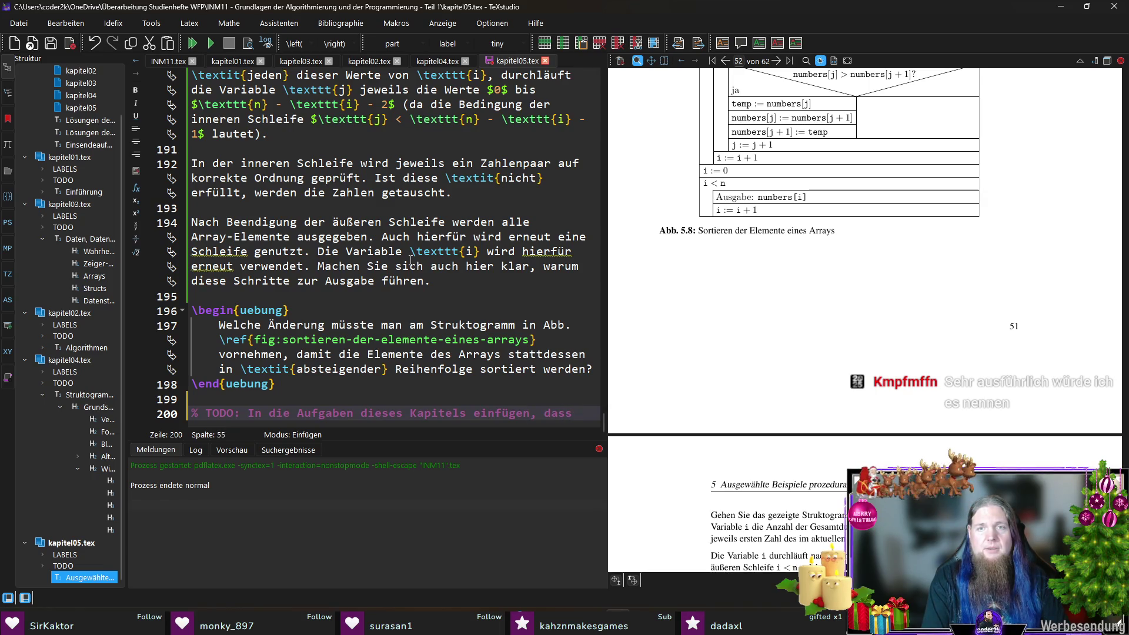
type("man ")
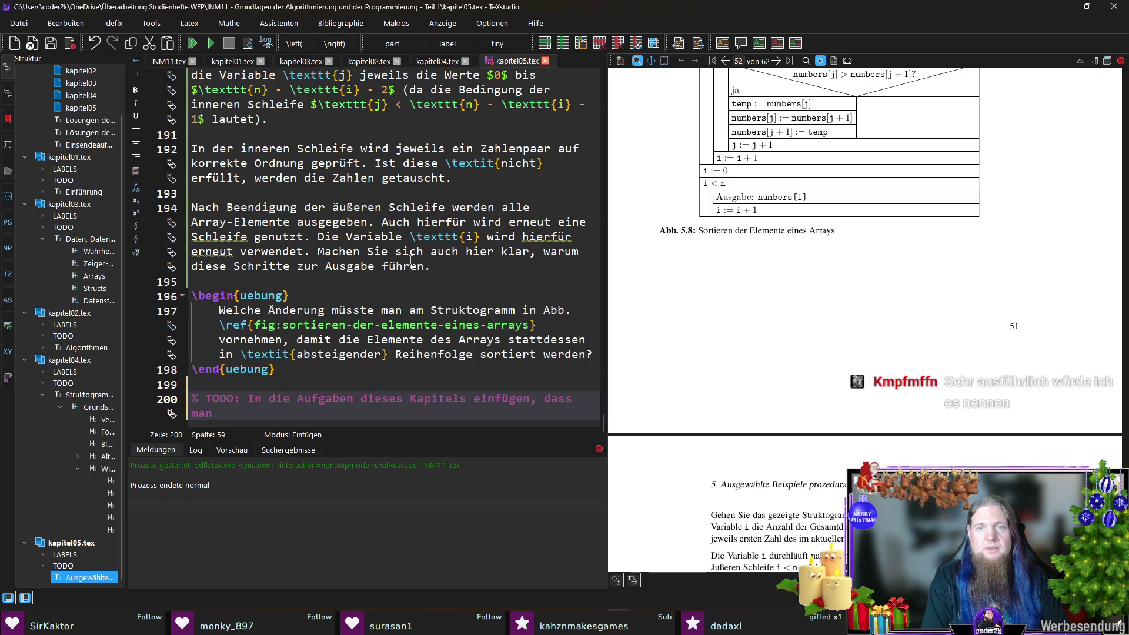
type("den Bubble")
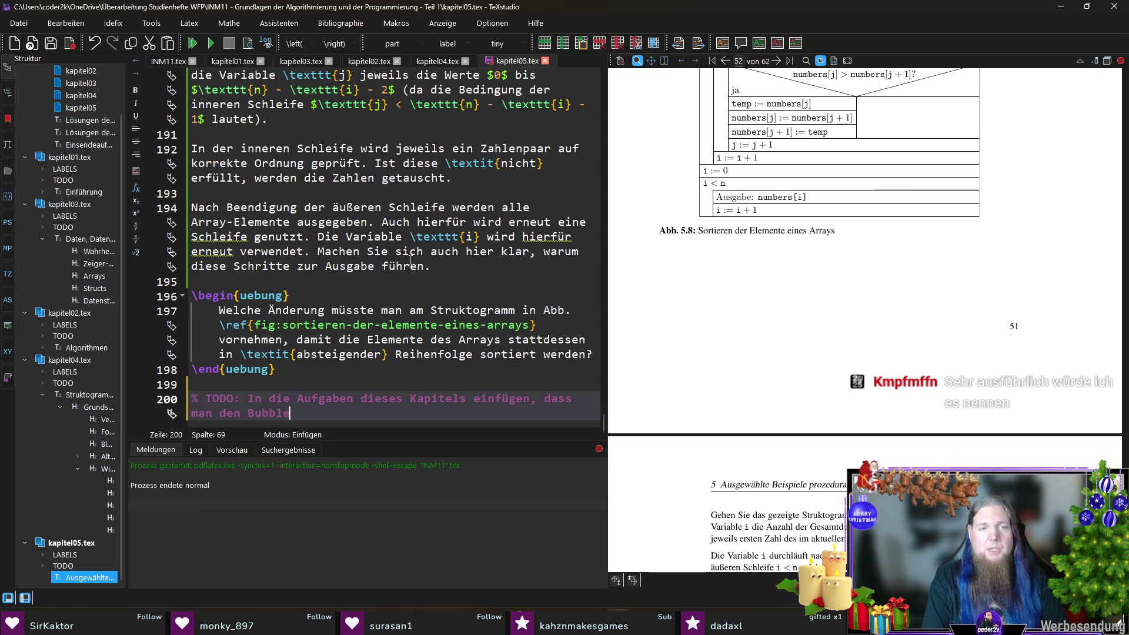
type("sort-Algorithmus ")
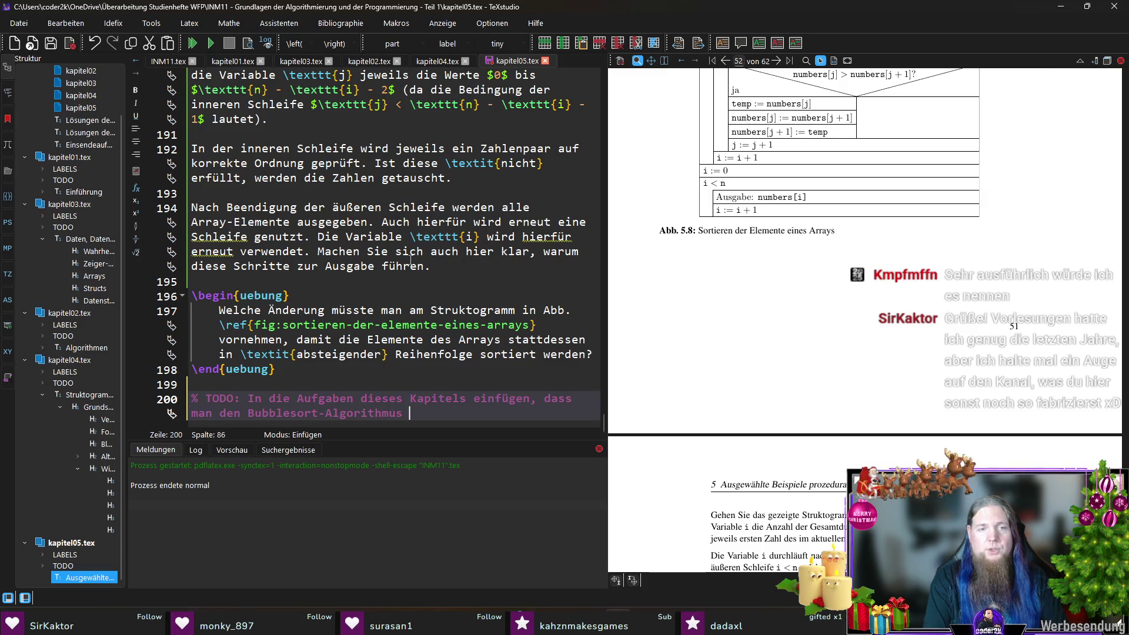
type("so optmie")
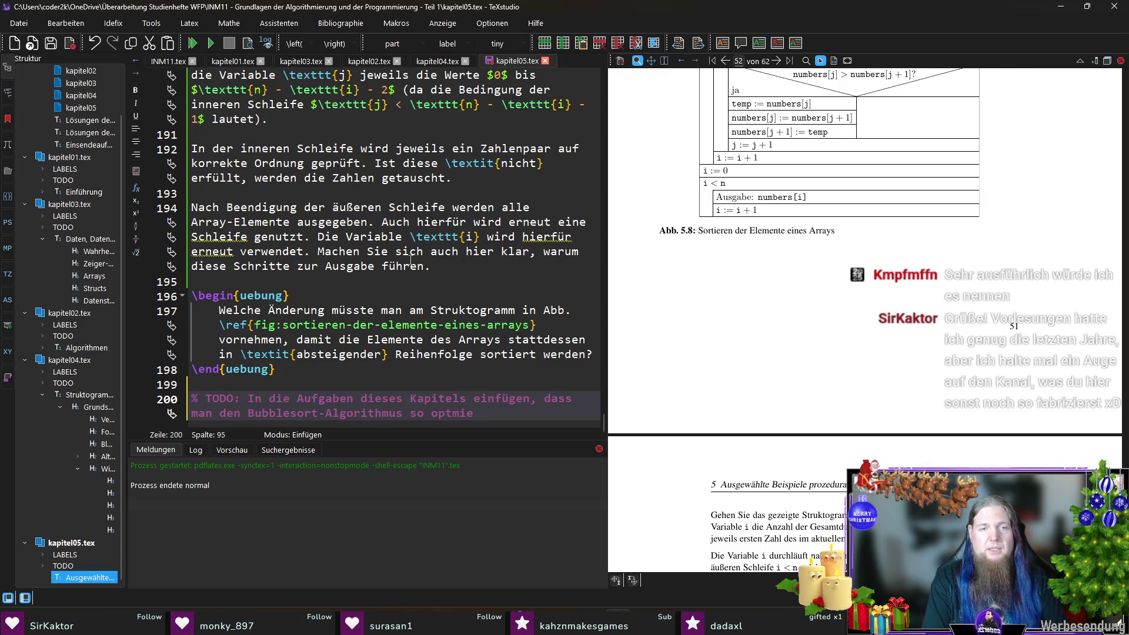
key("BackSpace")
key("BackSpace")
key("BackSpace")
type("imier")
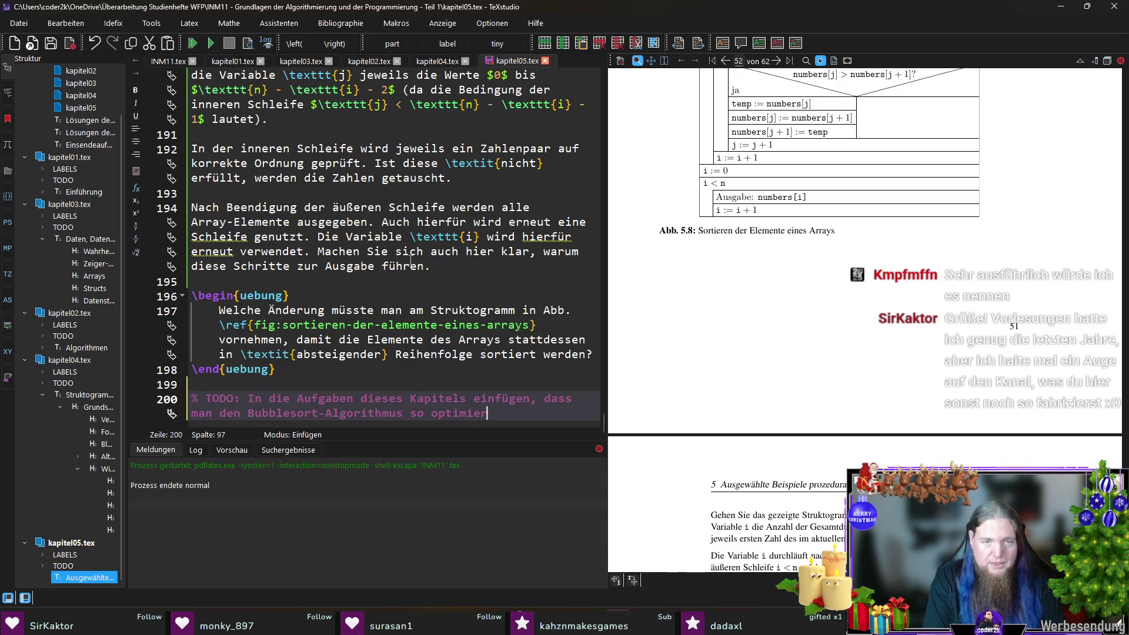
type("en soll, dass")
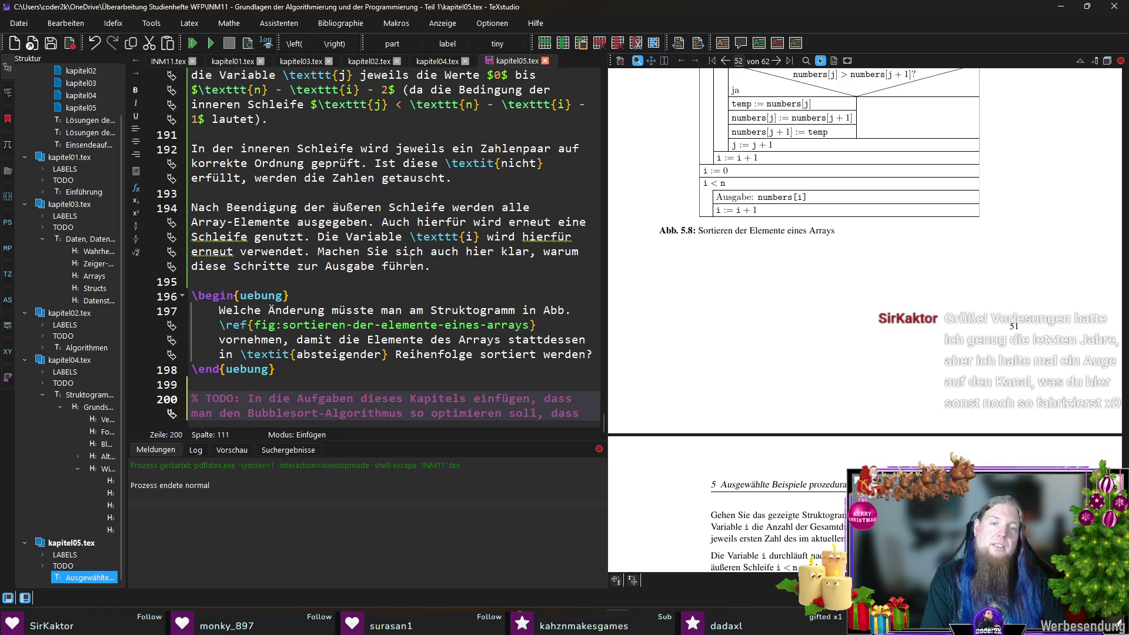
type(" er bei einem berei")
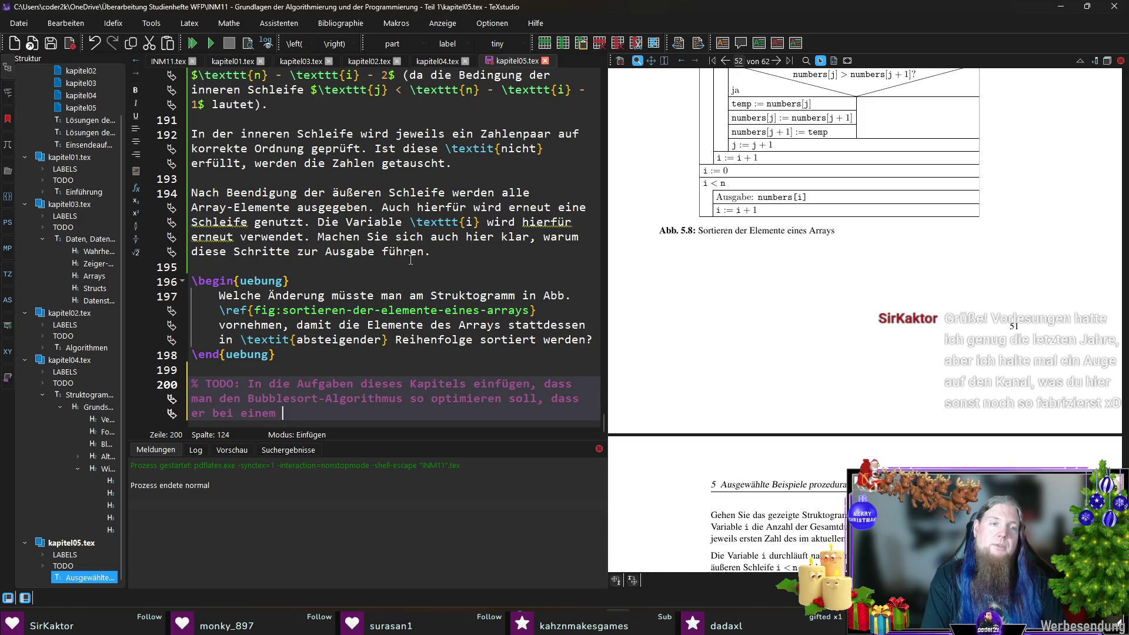
type("ts sortierten")
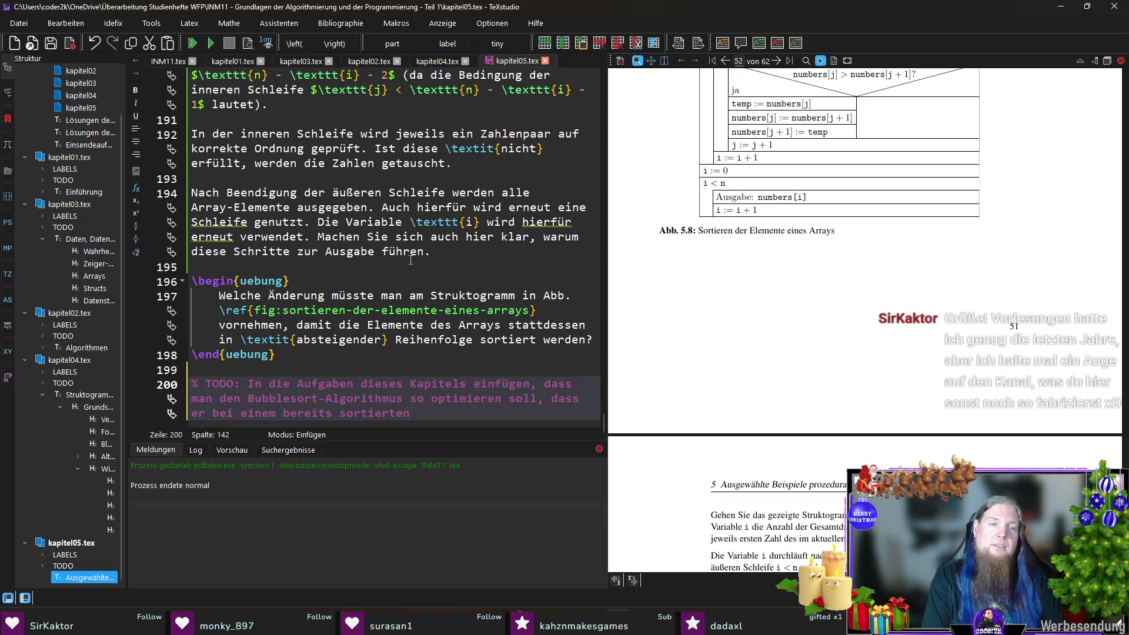
type(" (oder teilweise sortie")
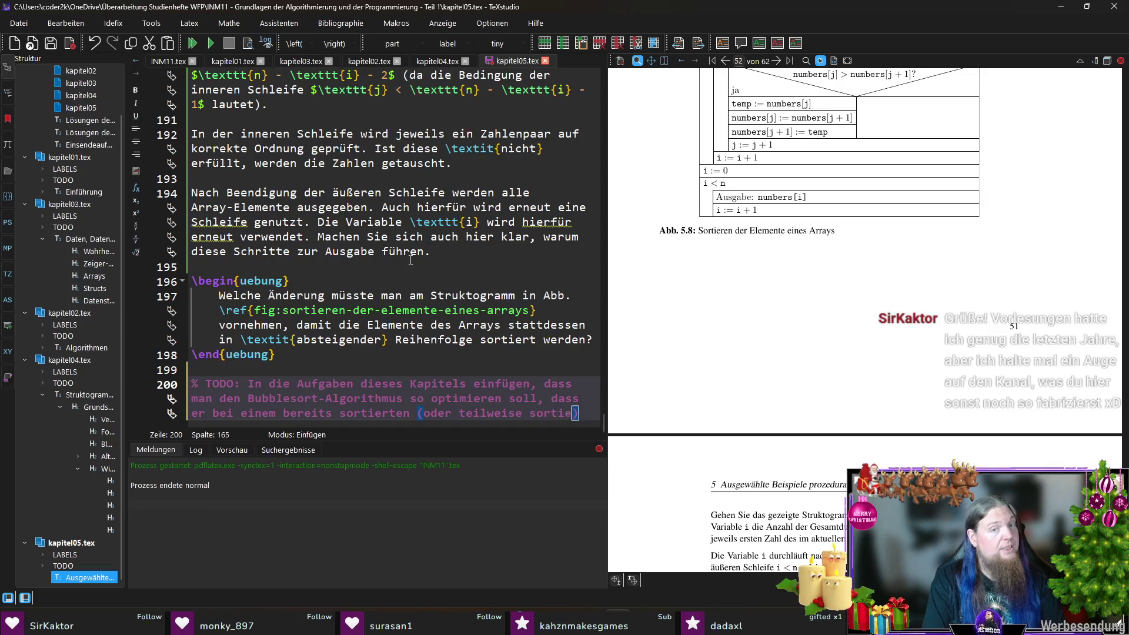
type("rete")
key("BackSpace")
key("BackSpace")
key("BackSpace")
type("ten) Arr")
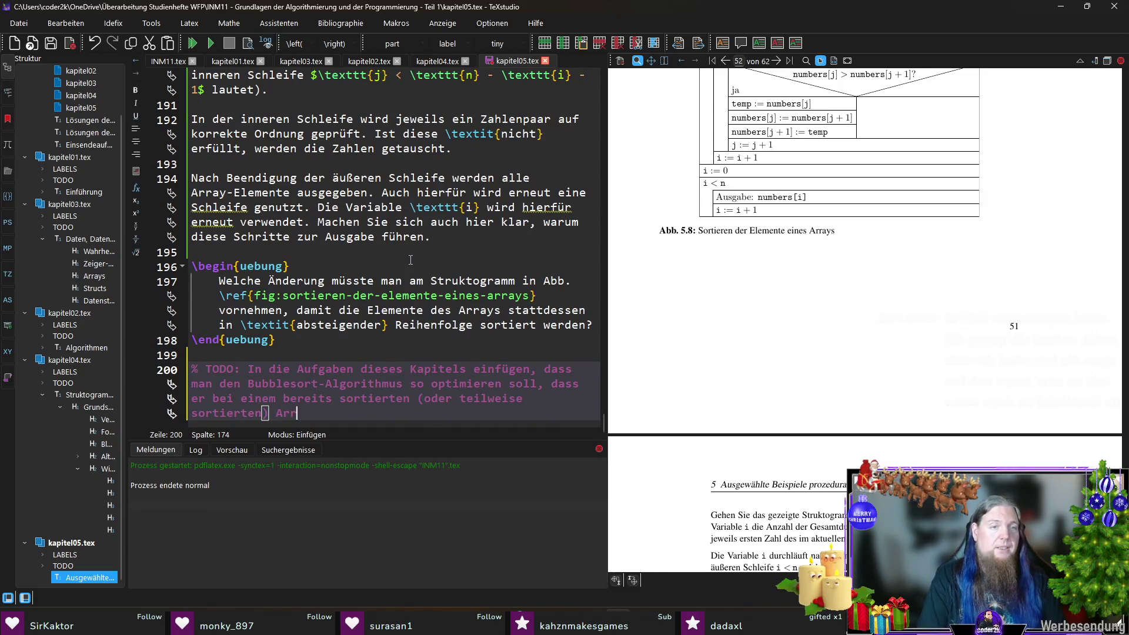
type("ay früher abbricht")
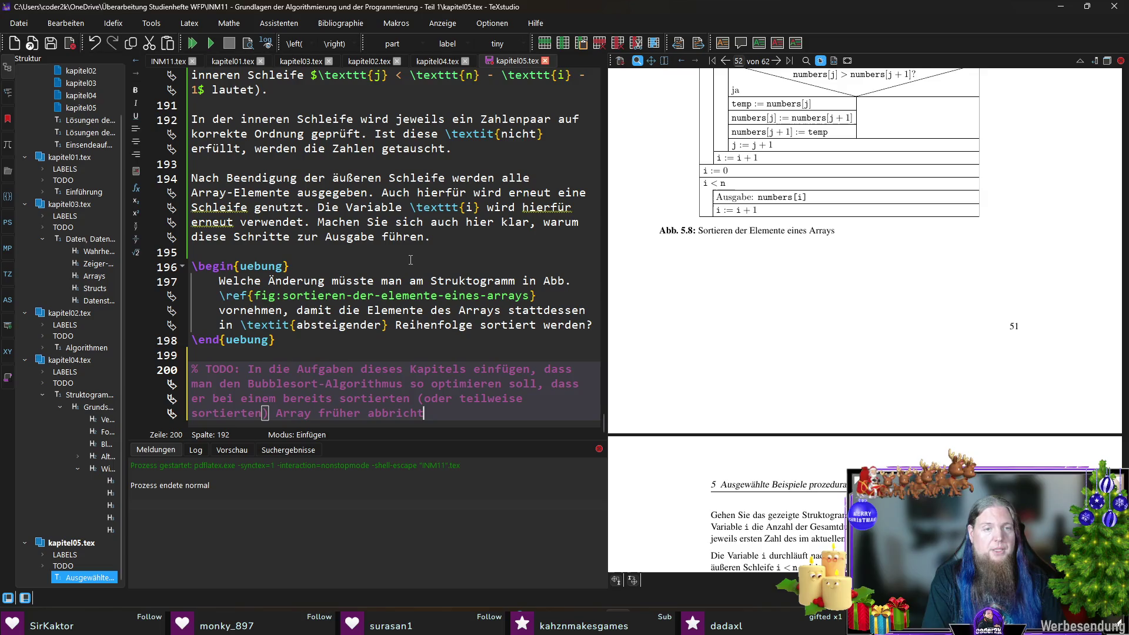
type(".")
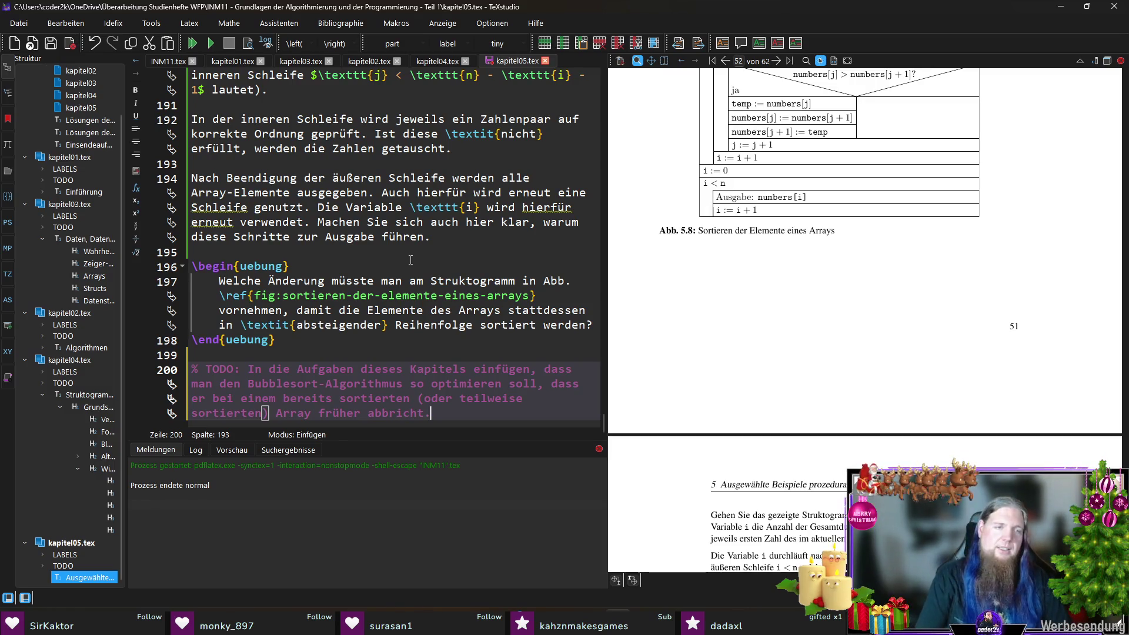
key("Return")
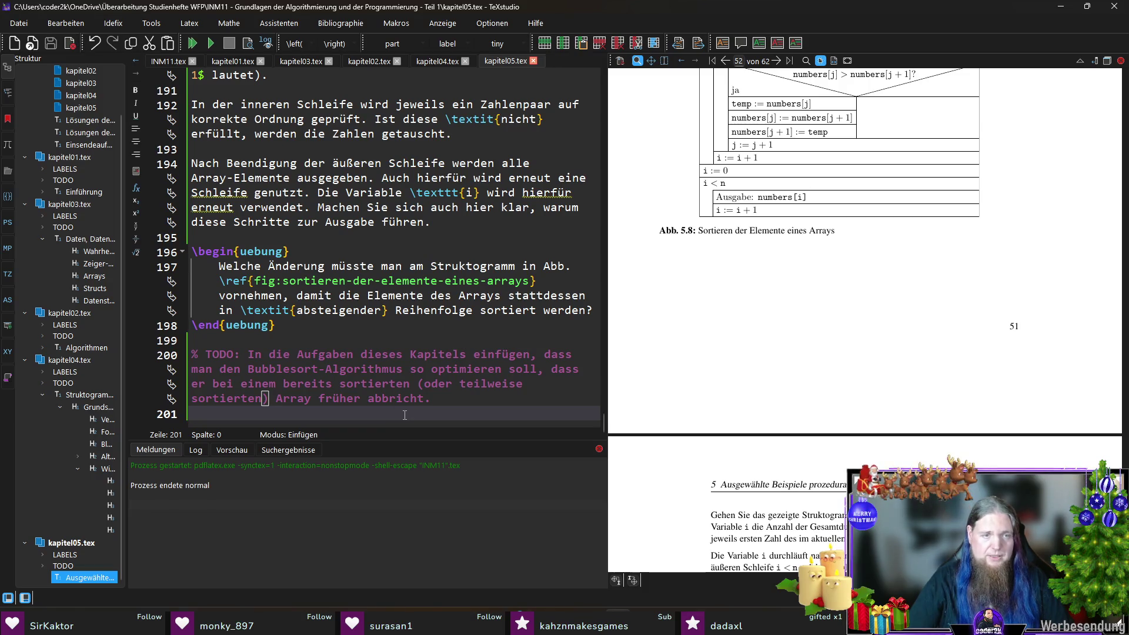
Close the PDF preview and recompile the document
key("Escape")
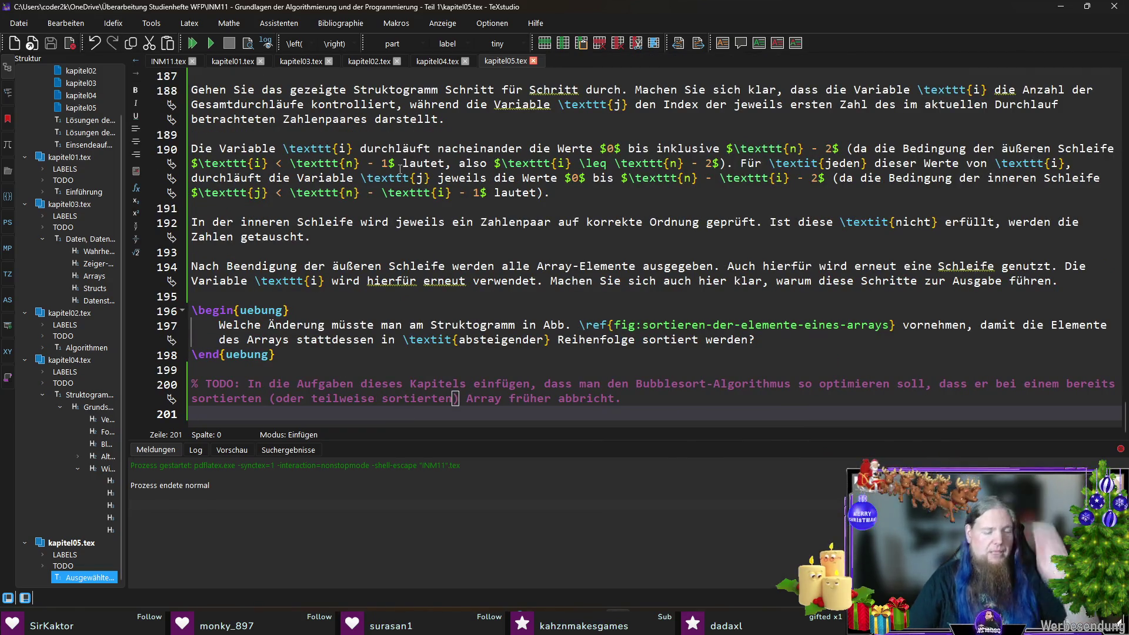
key("F5")
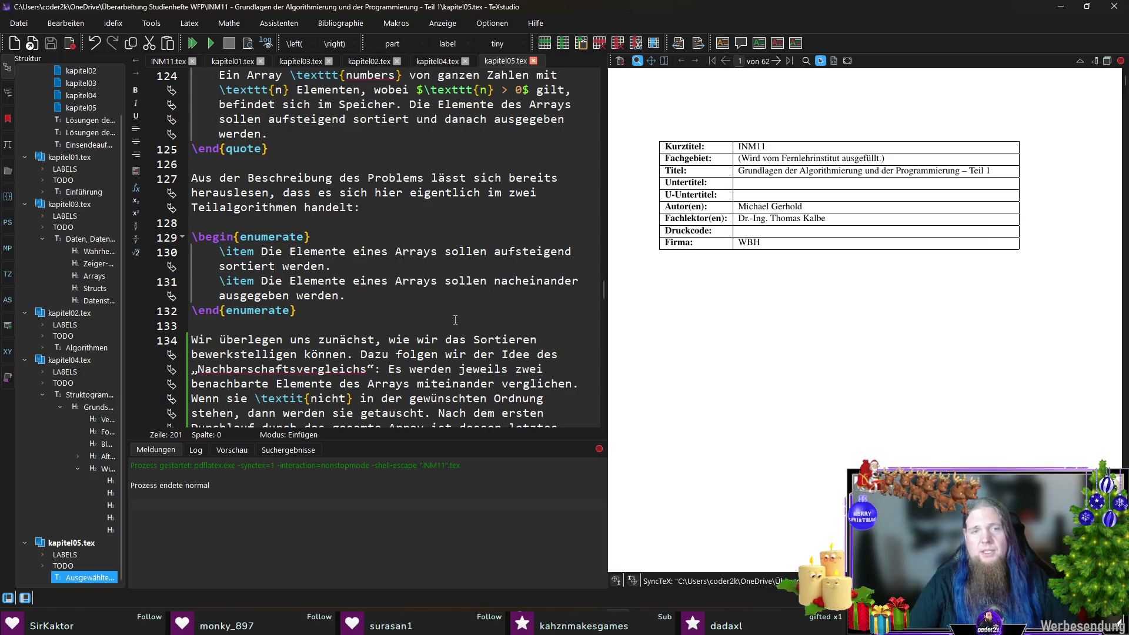
scroll(380, 247, "down", 4)
scroll(380, 247, "down", 4)
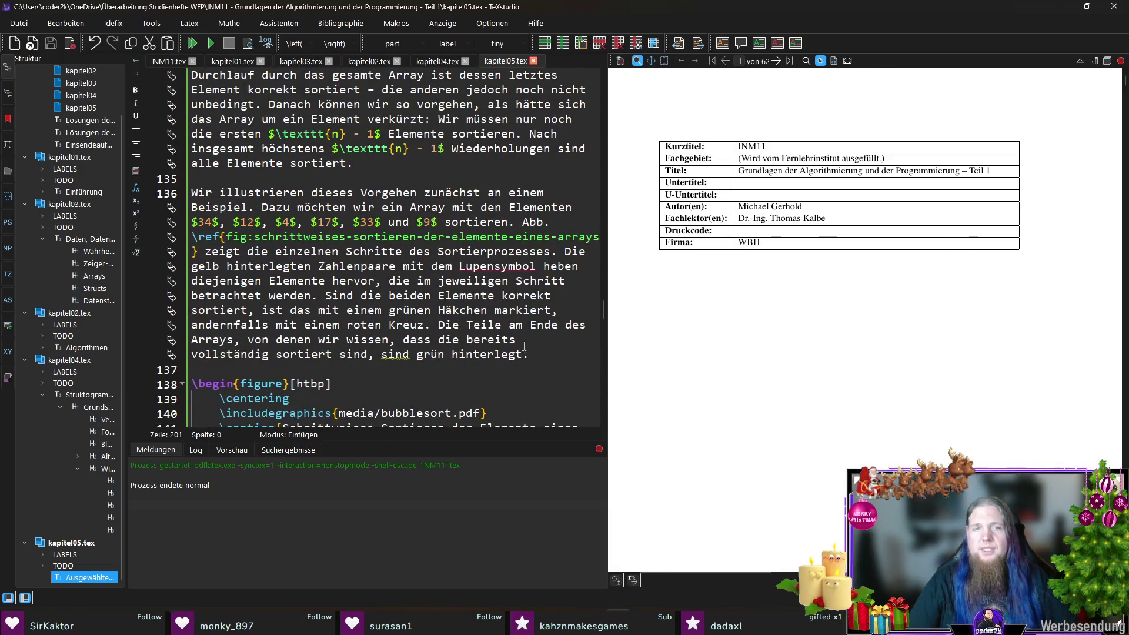
scroll(379, 247, "down", 5)
scroll(379, 247, "down", 3)
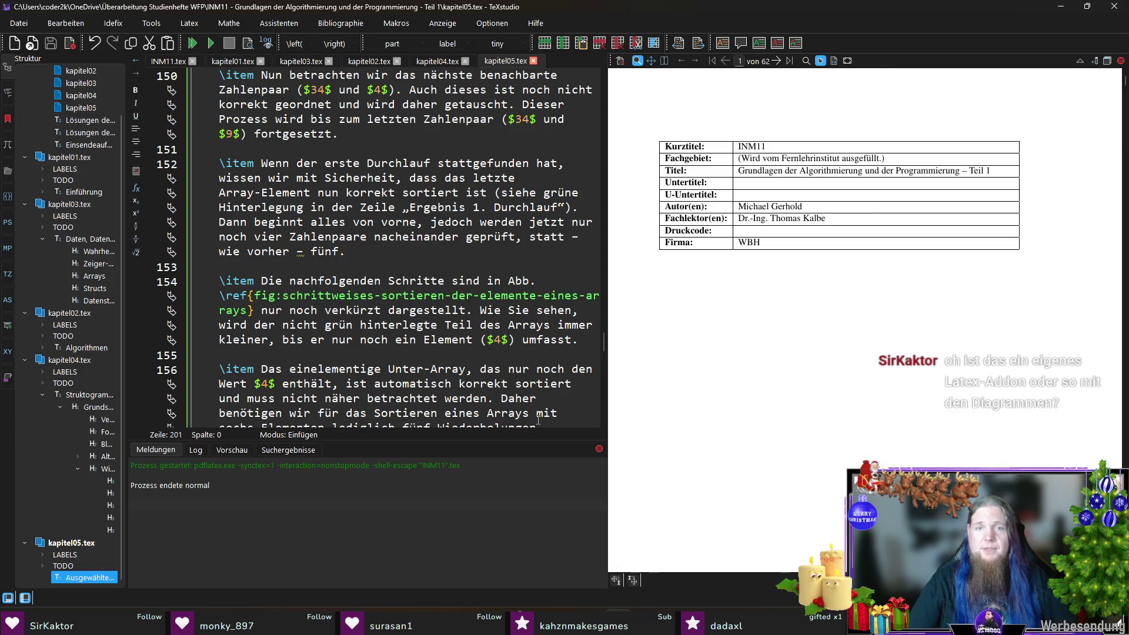
left_click_drag(604, 353, 605, 431)
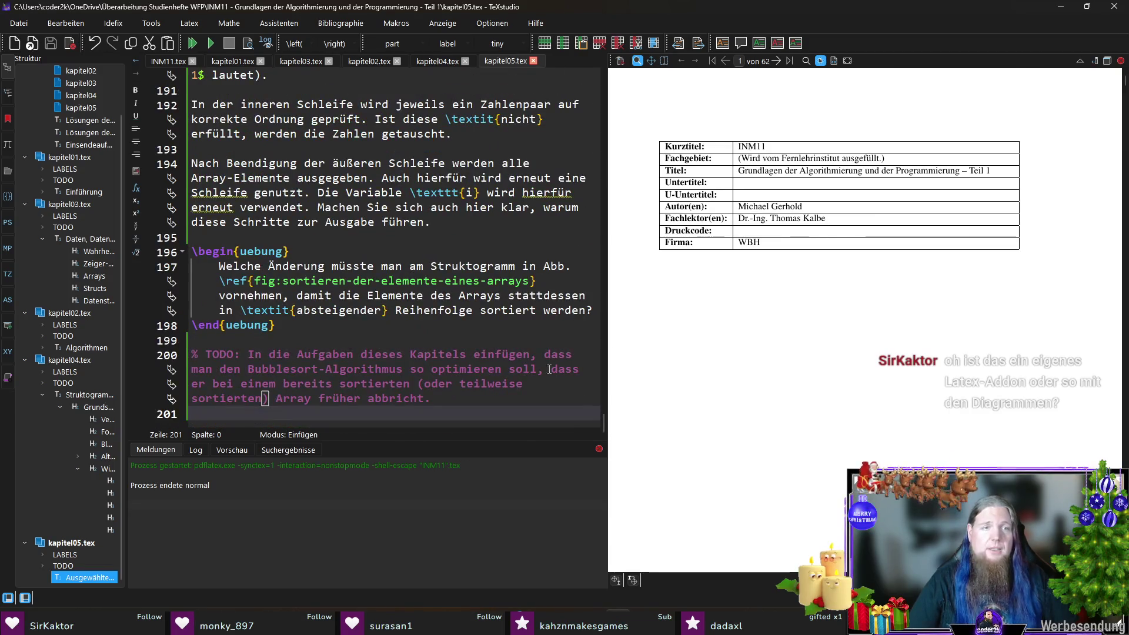
left_click(358, 222)
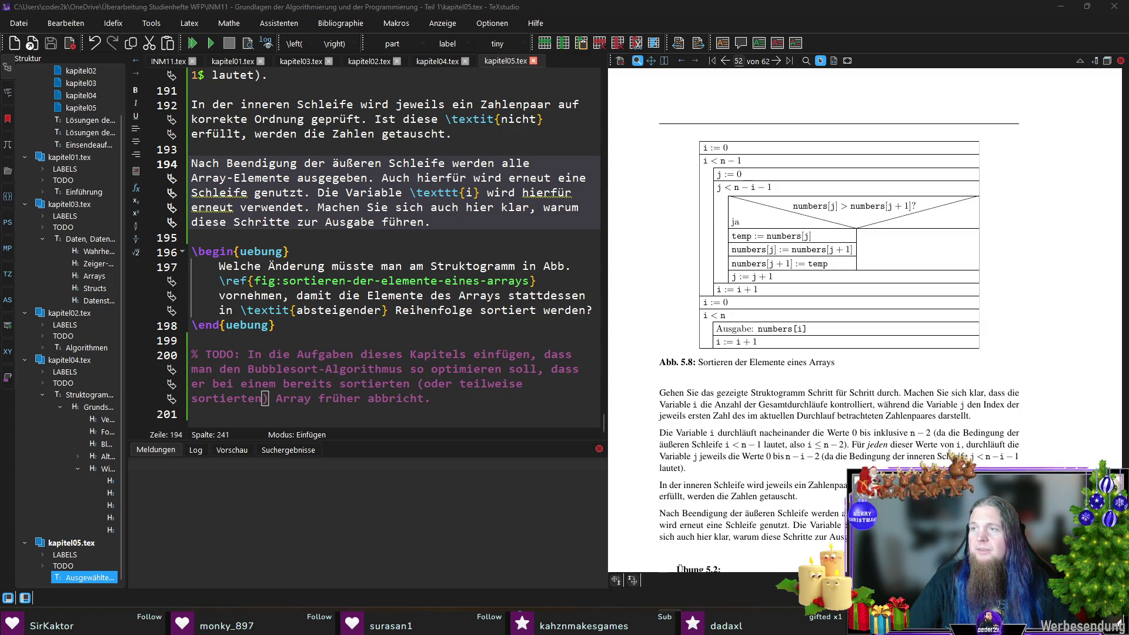
Switch from TeXstudio over to the Struktogramm script in PyCharm
key("alt+Tab")
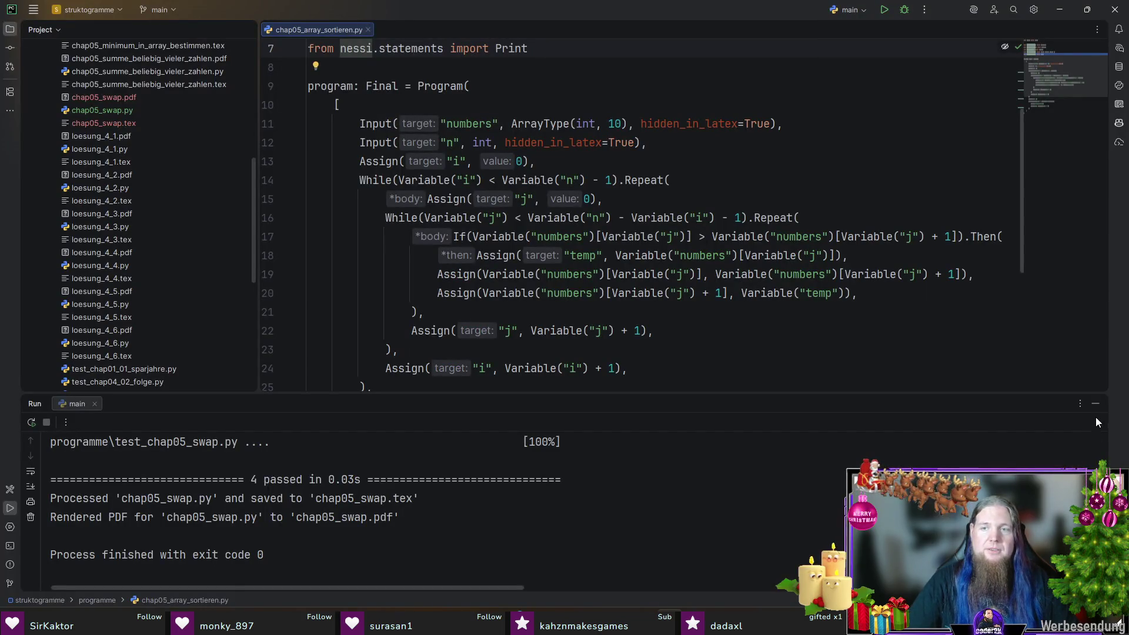
Hide the run output, highlight the program's statement list while explaining, then return to TeXstudio
left_click(1095, 403)
scroll(580, 418, "up", 1)
left_click_drag(340, 557, 285, 152)
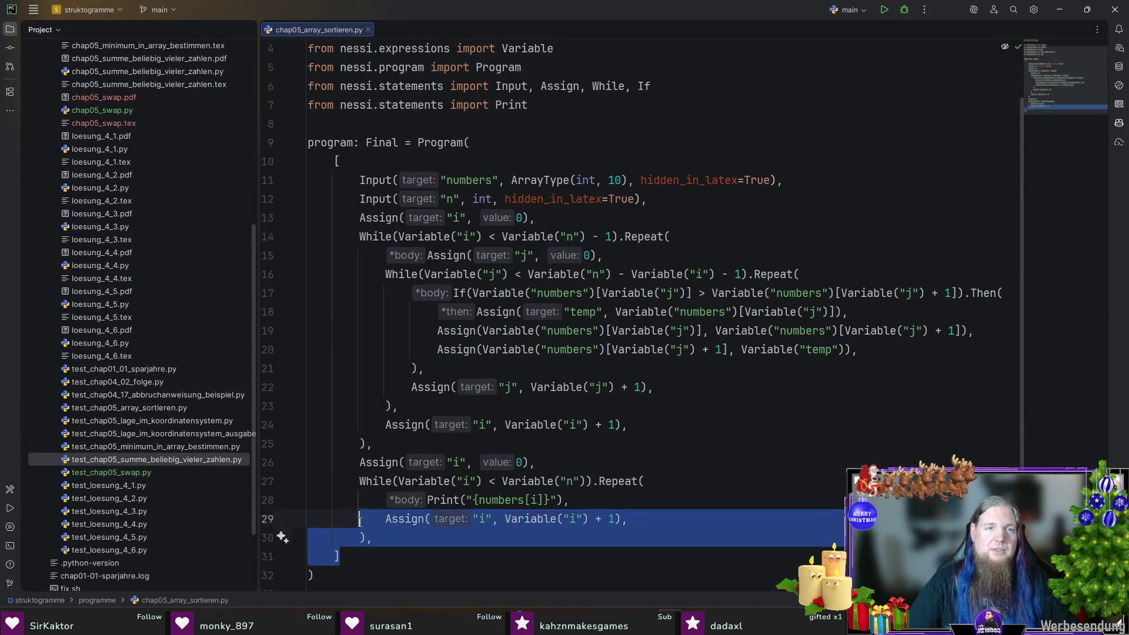
left_click(430, 161)
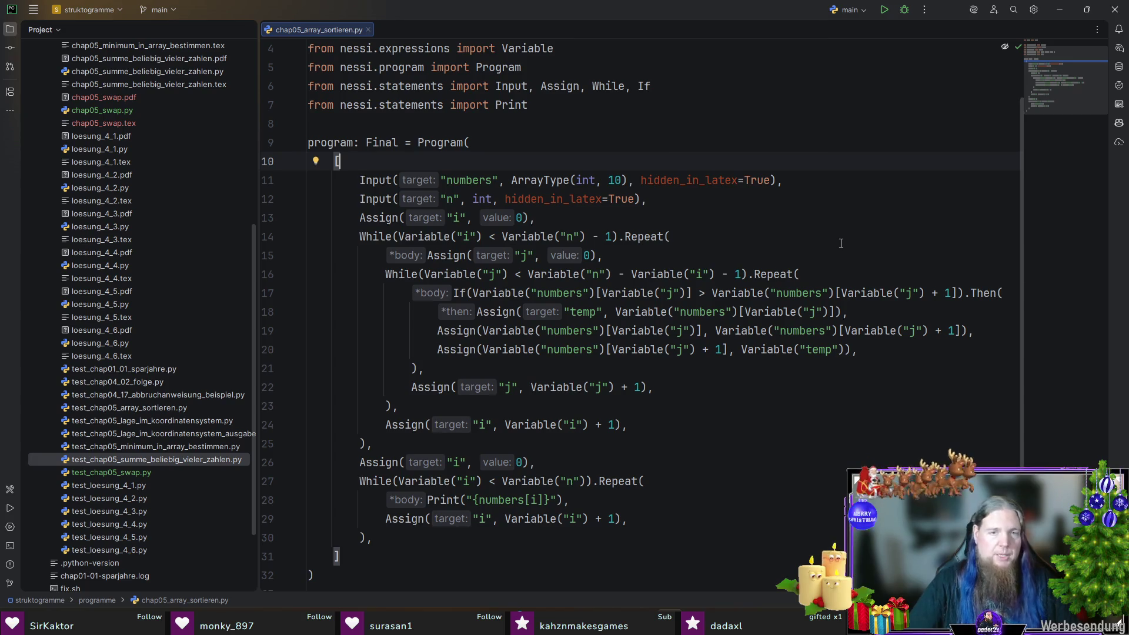
left_click_drag(362, 181, 374, 537)
left_click(463, 536)
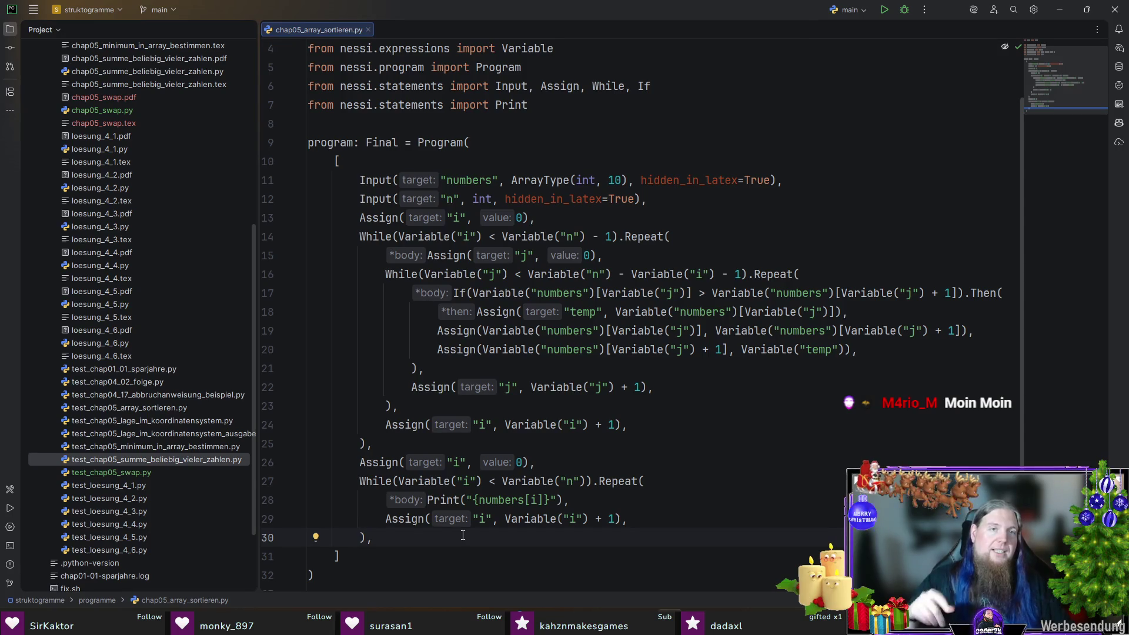
key("alt+Tab")
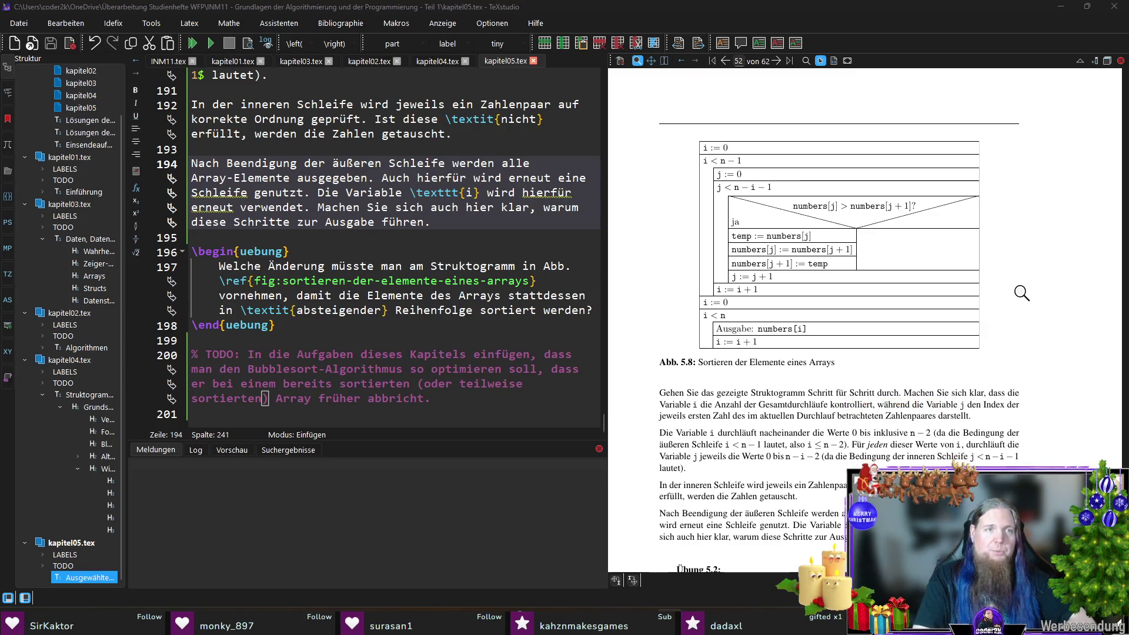
scroll(1022, 293, "down", 3)
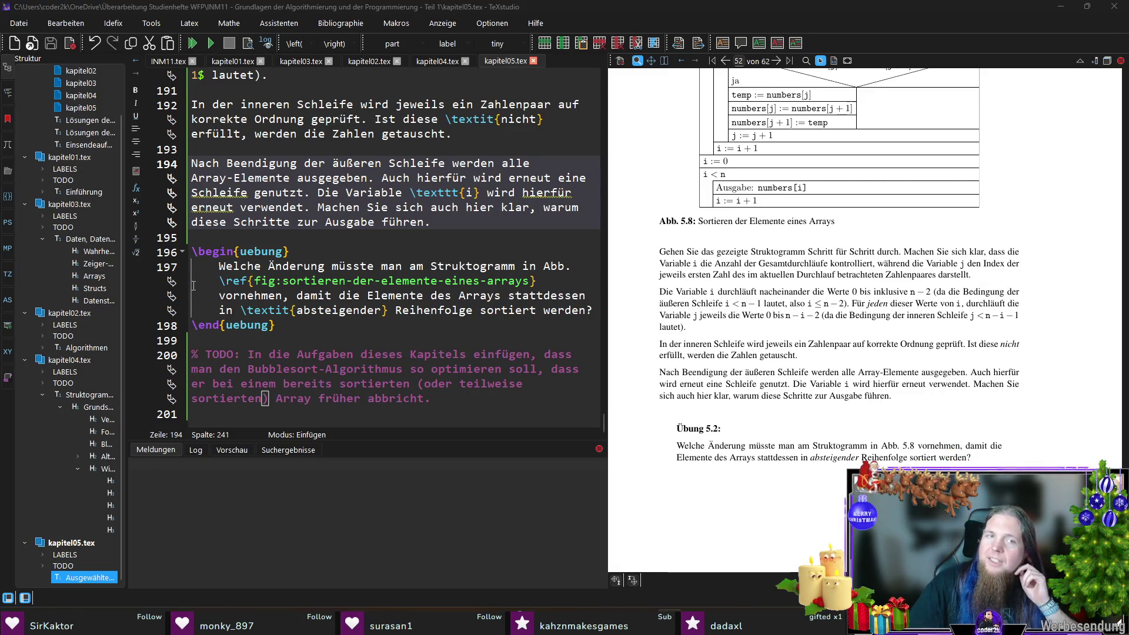
Select and release the TODO comment line while checking Übung 5.2 in the PDF
triple_click(433, 399)
left_click(512, 417)
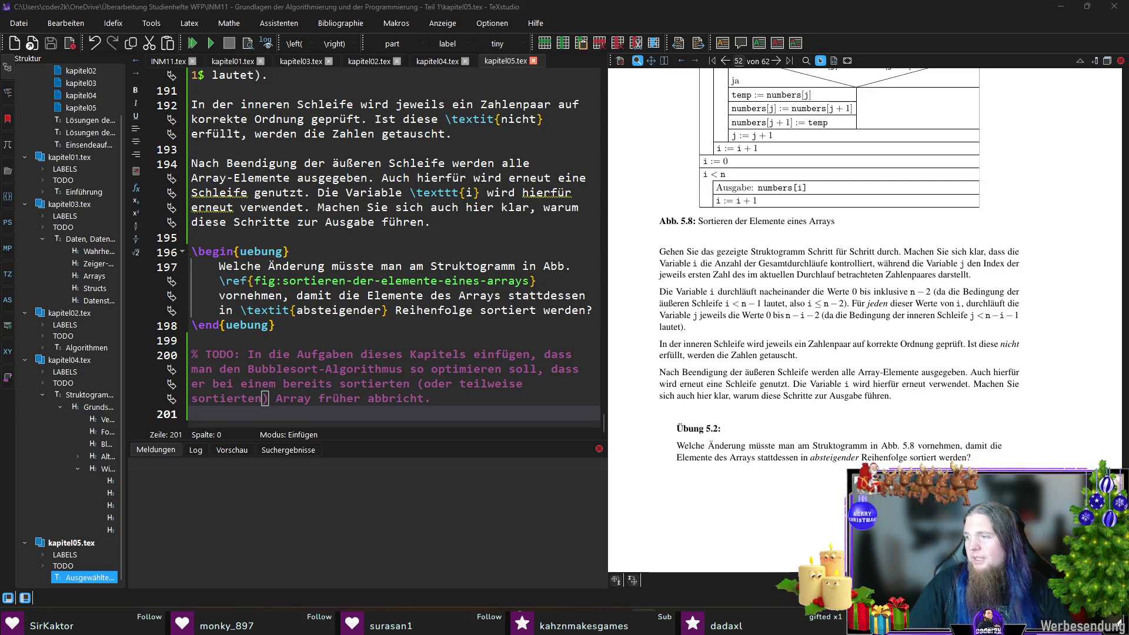
scroll(909, 387, "down", 3)
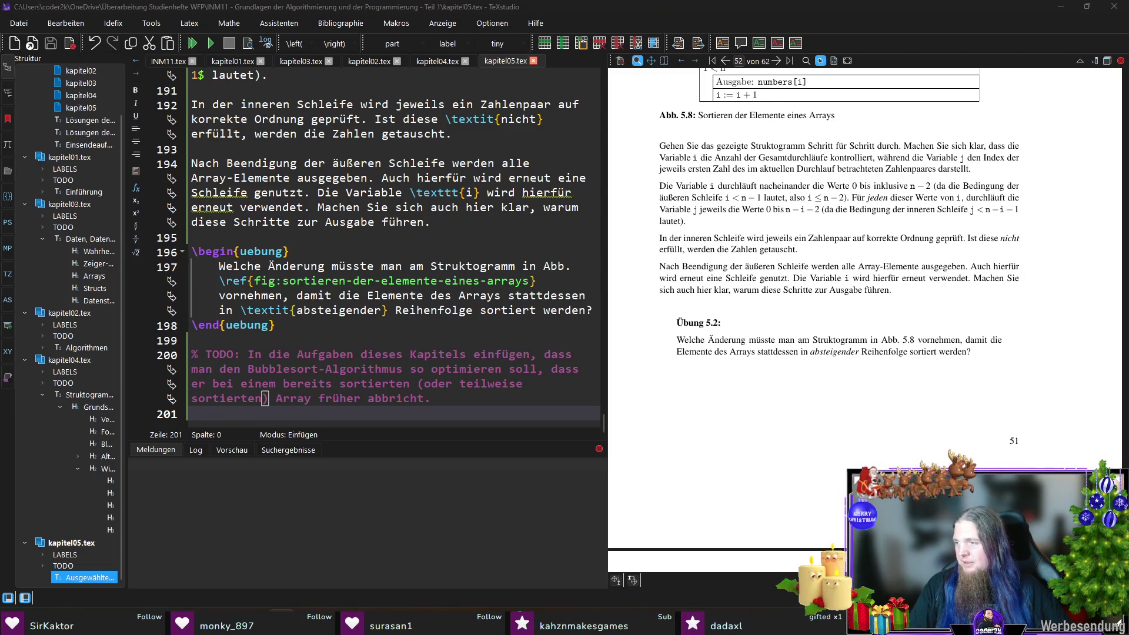
type("git commit .")
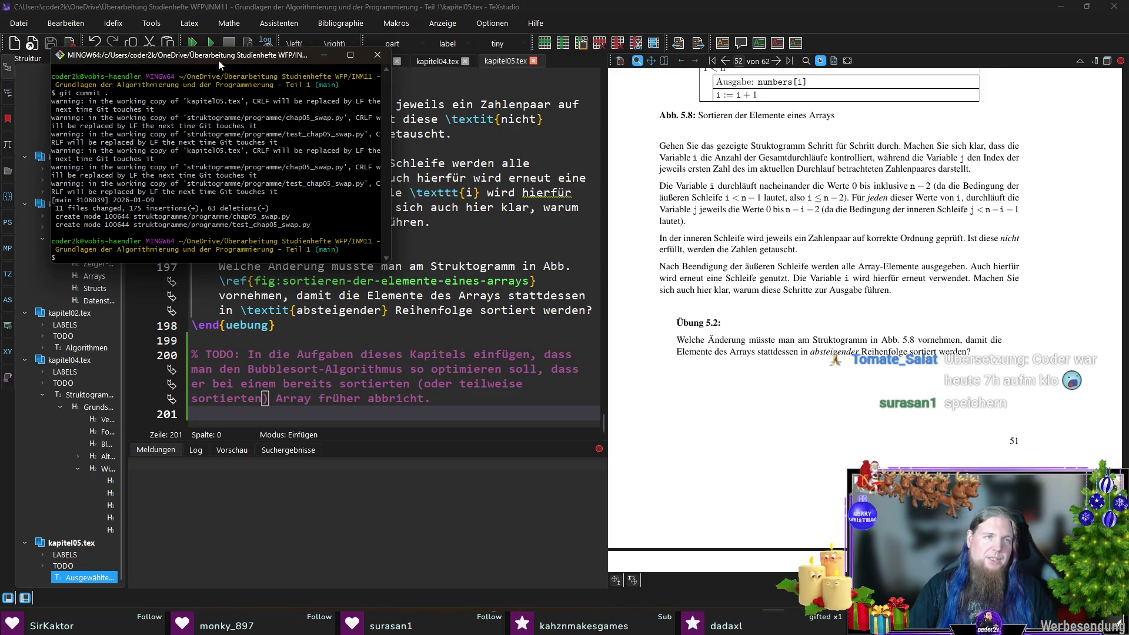
type("add .")
Run git add ., git commit --amend keeping the message, git push, then exit the terminal
key("Return")
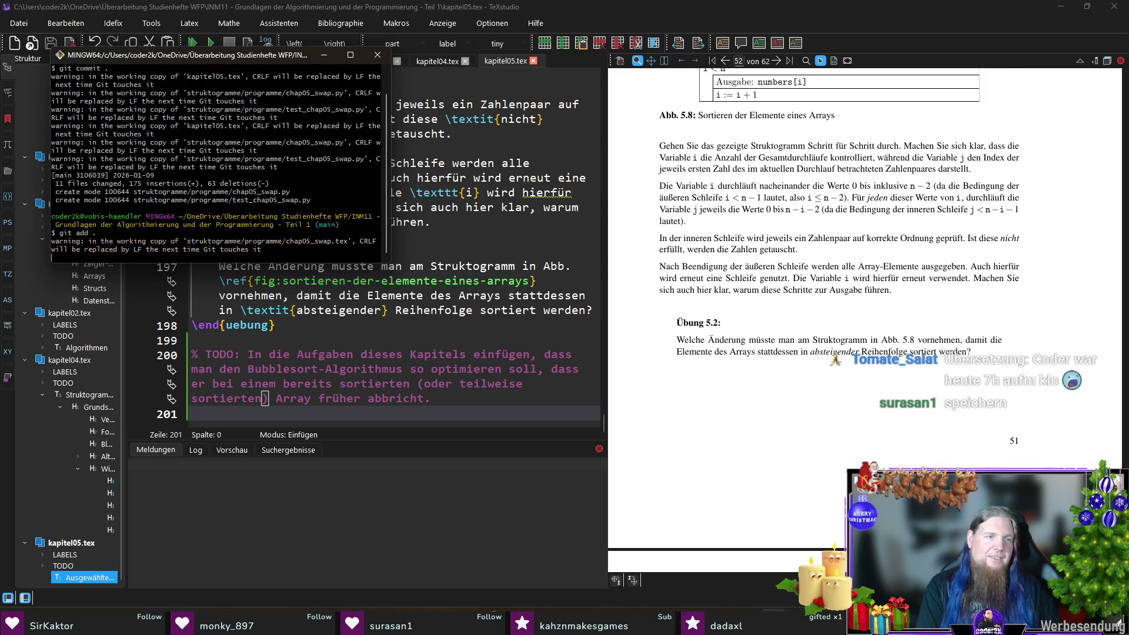
type("g")
type("it commit --amend")
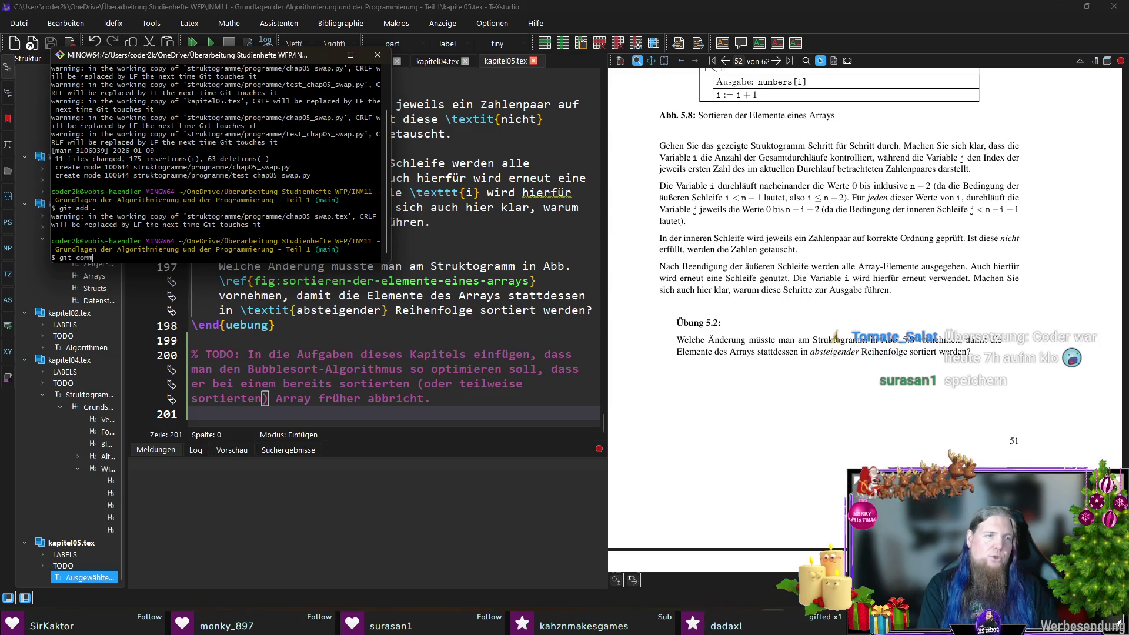
key("Return")
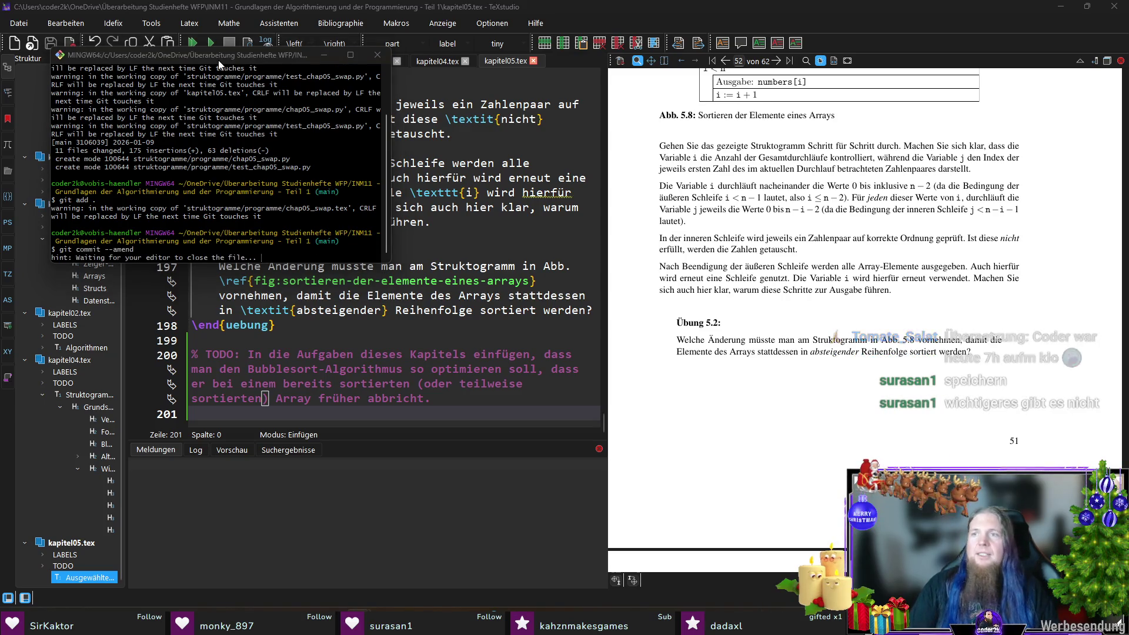
key("alt+F4")
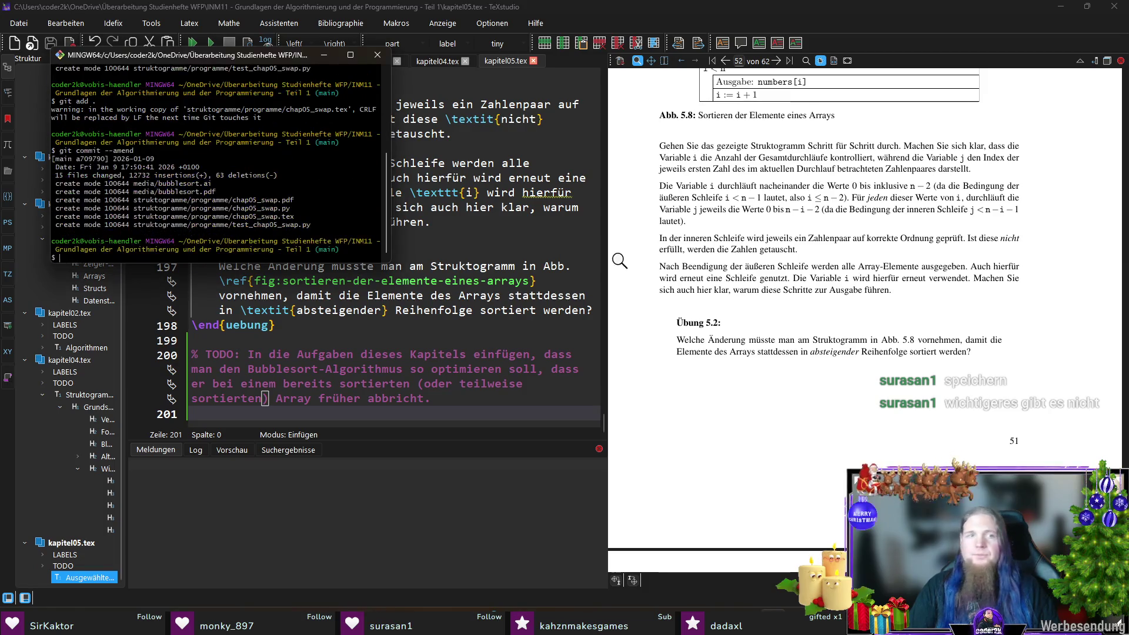
type("git push")
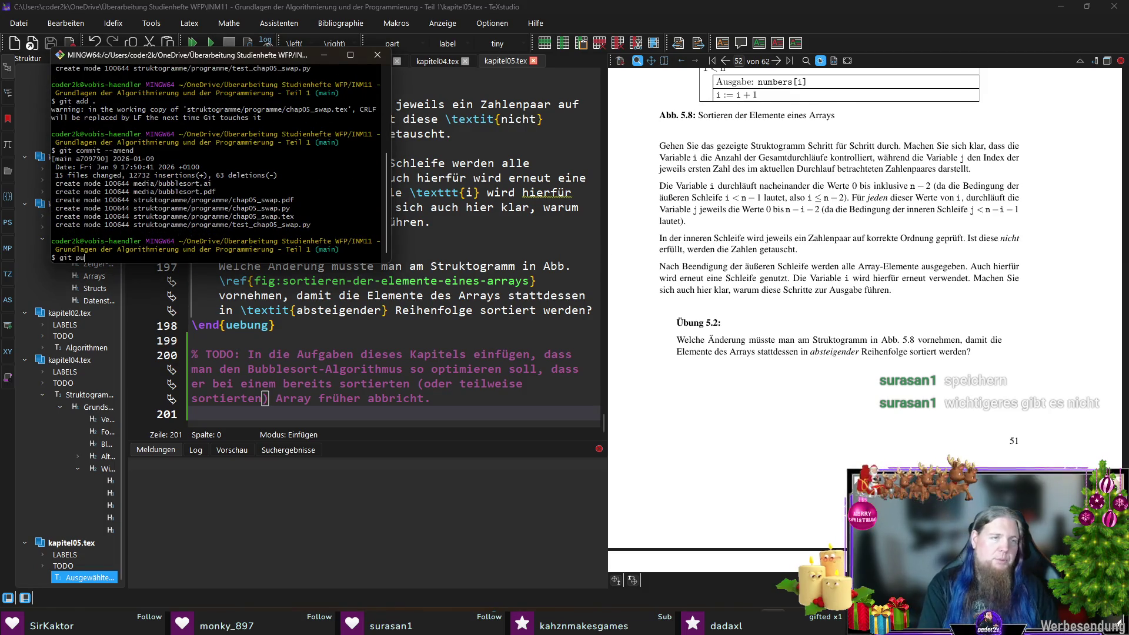
key("Return")
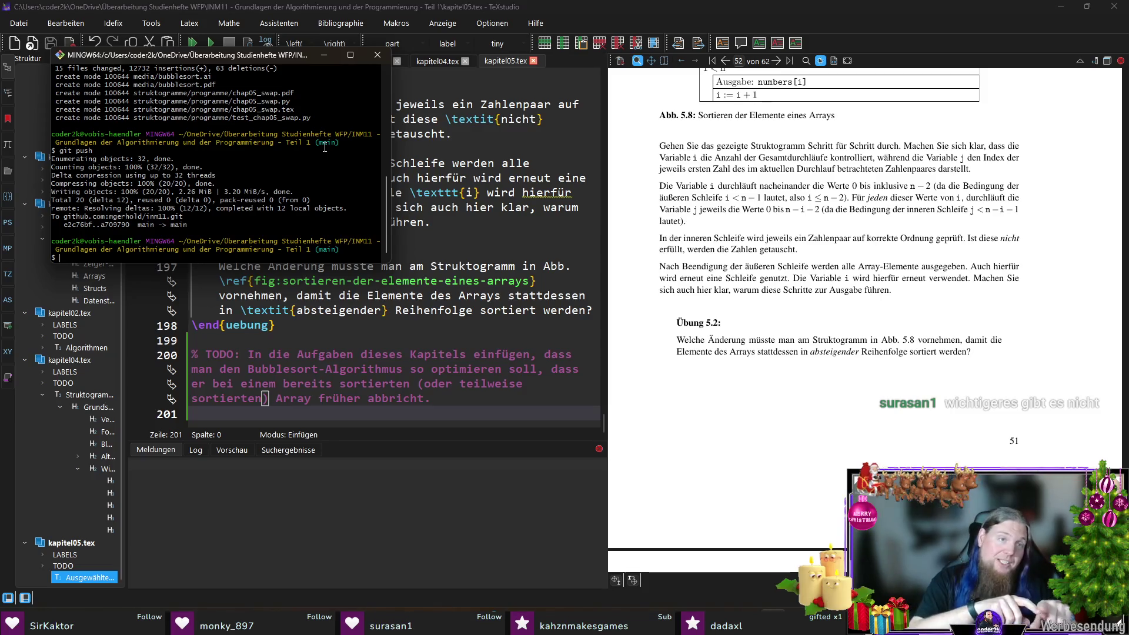
type("exit")
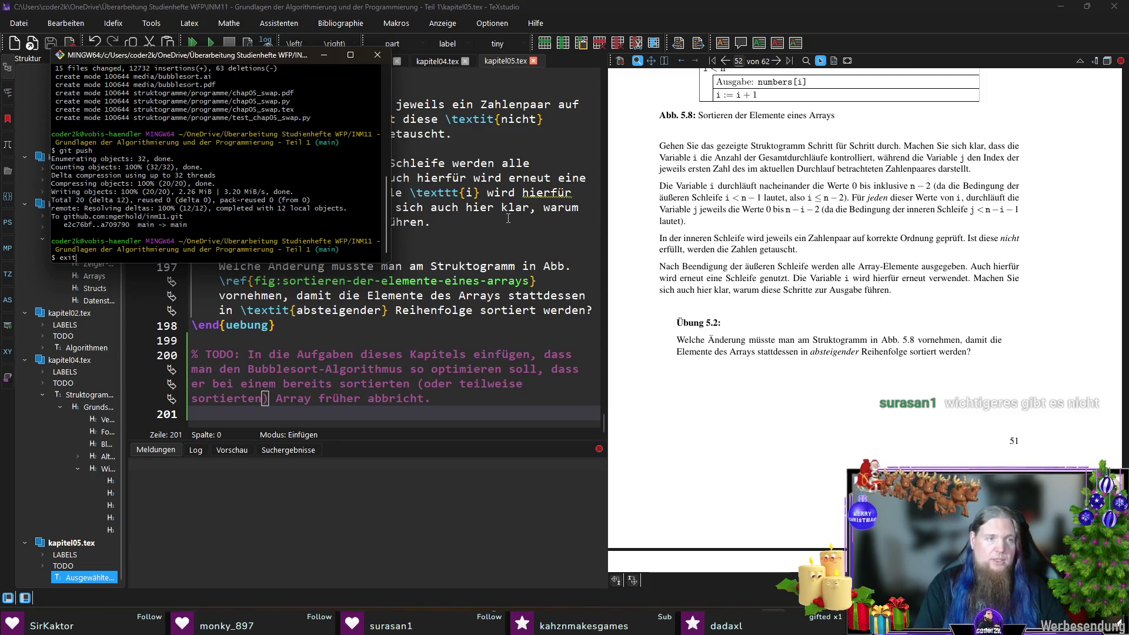
key("Return")
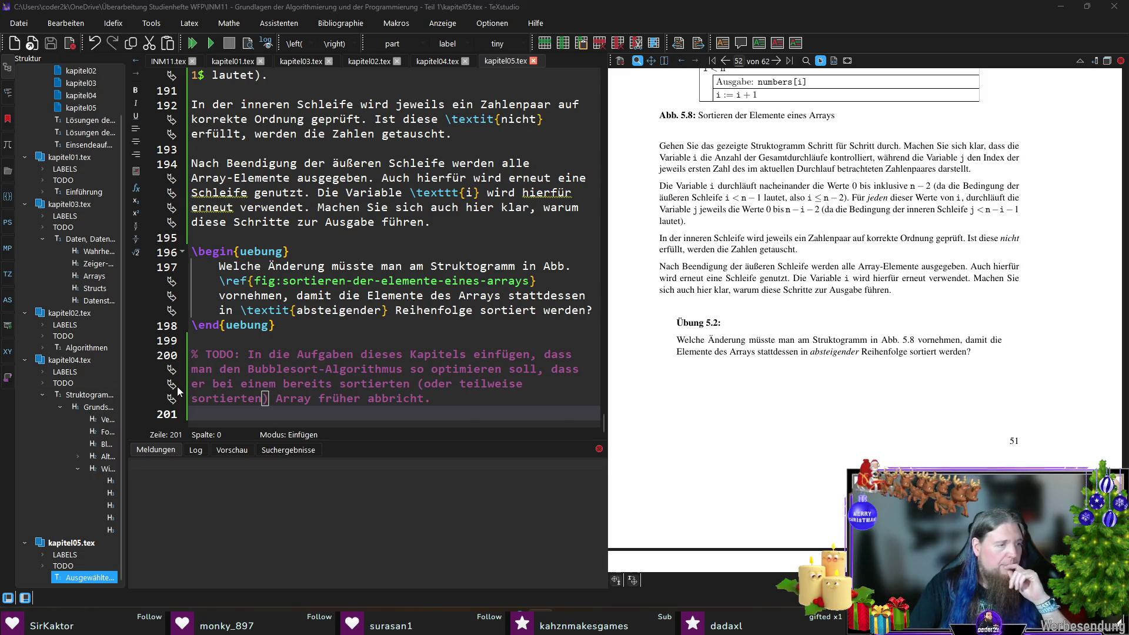
scroll(380, 248, "up", 1)
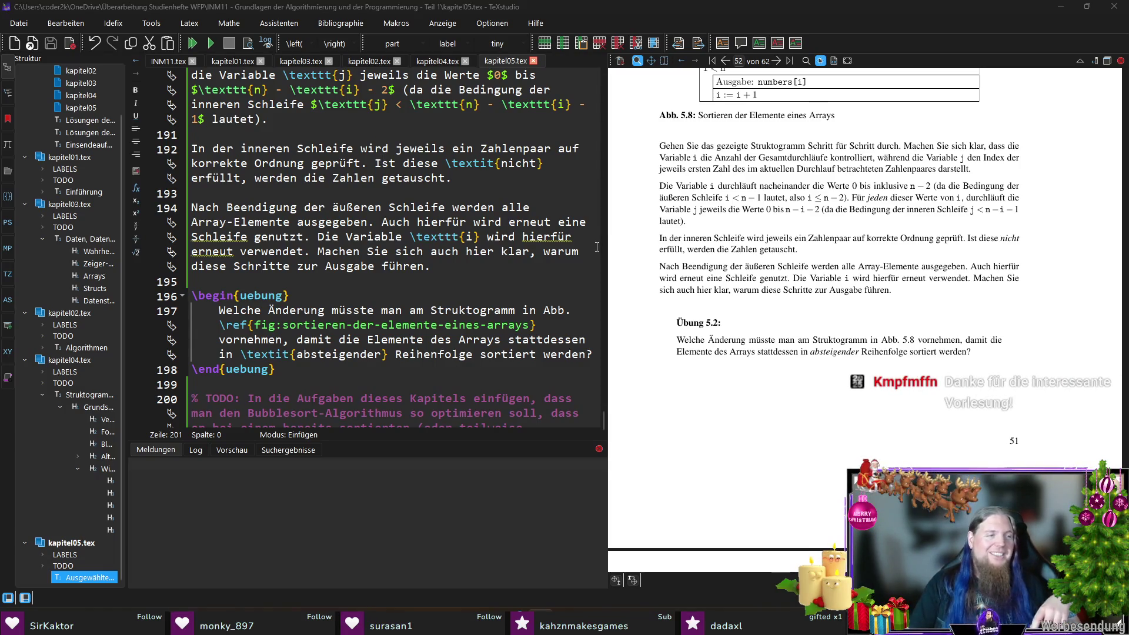
left_click(637, 60)
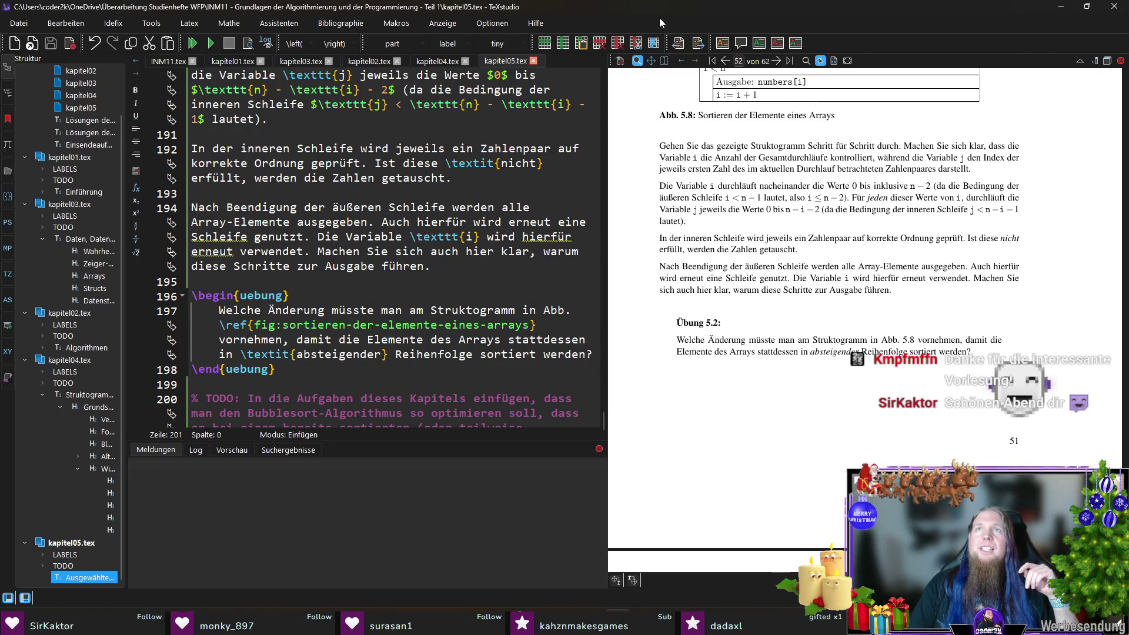